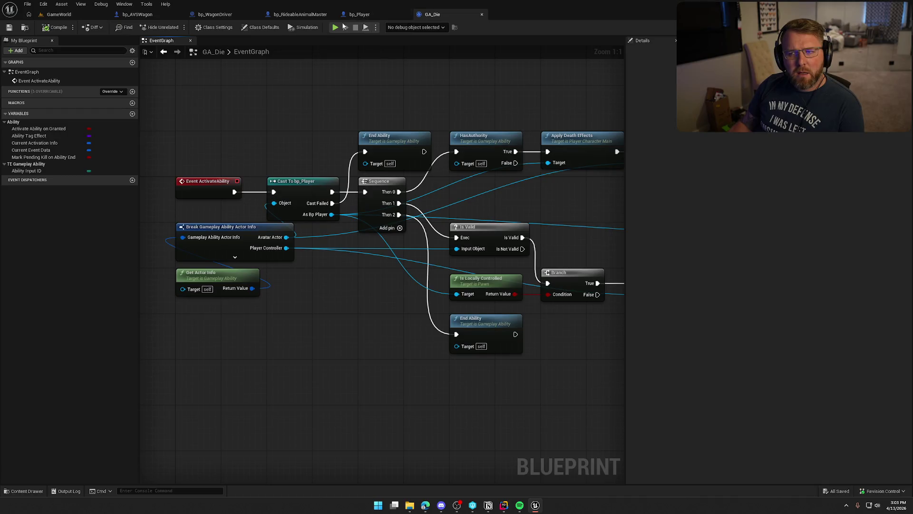
Switch to bp_RideableAnimalMaster, pan its Inputs graph and select the Unbind all Events node.
left_click(295, 14)
mouse_move(528, 264)
left_mouse_down()
mouse_move(545, 264)
mouse_move(552, 277)
mouse_move(314, 182)
left_mouse_up()
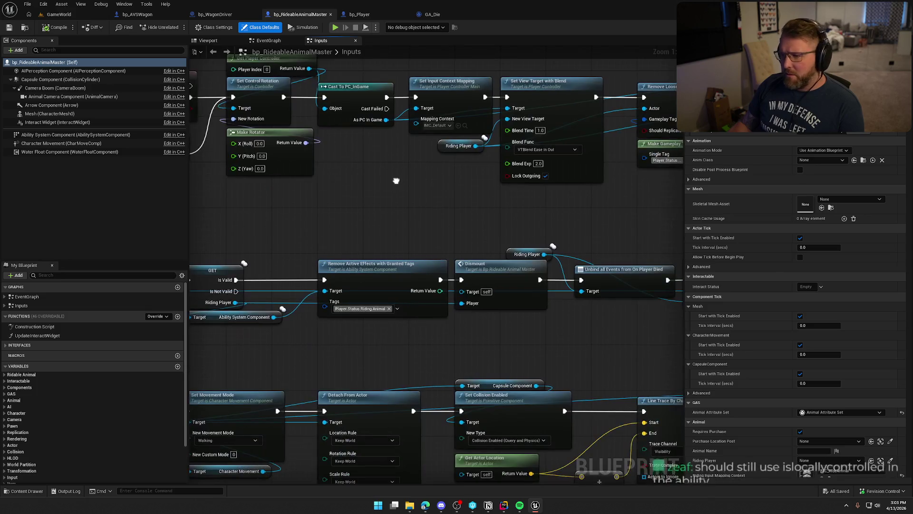
left_click_drag(660, 261, 434, 292)
mouse_move(343, 341)
left_mouse_down()
mouse_move(515, 331)
mouse_move(386, 202)
mouse_move(560, 312)
left_mouse_up()
left_click(428, 233)
Open the EventGraph, expand its EventGraph and Inputs lists, then switch to RidableAnimal.cpp in Rider.
left_click(269, 40)
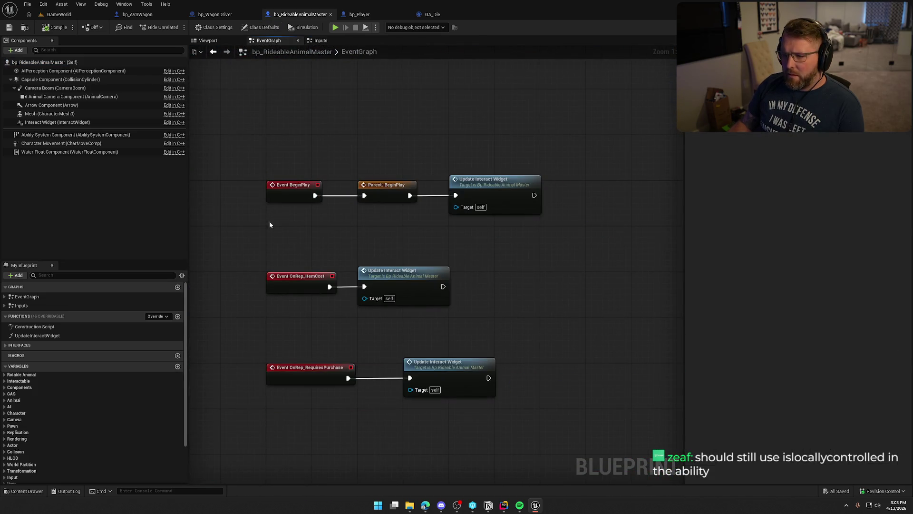
left_click(4, 296)
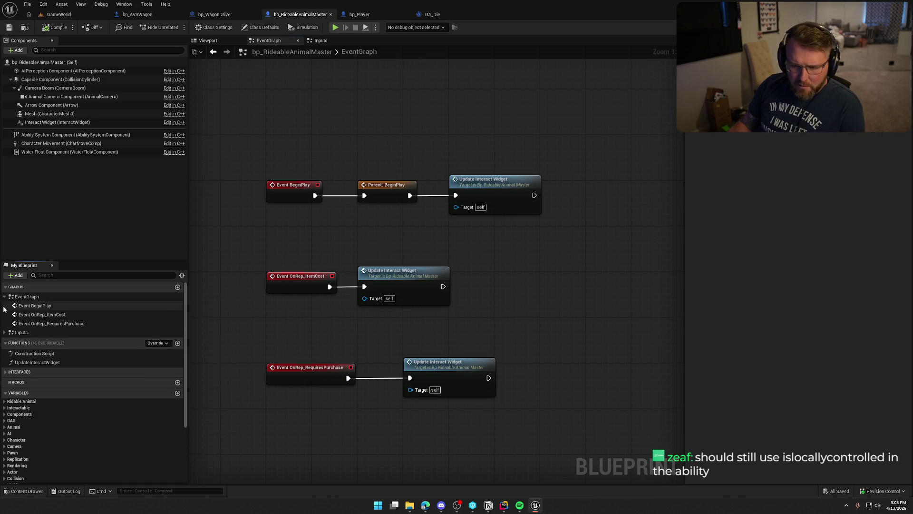
left_click(4, 332)
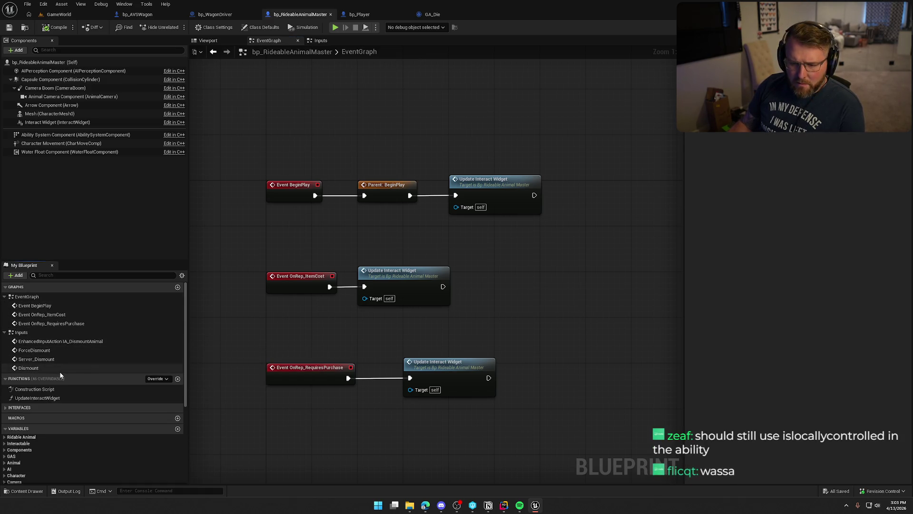
left_click(502, 505)
key("ctrl+alt+Left")
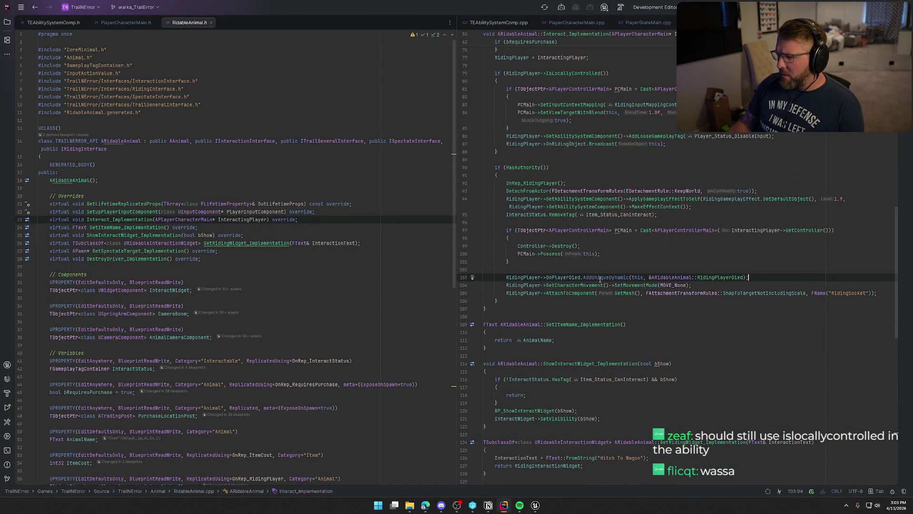
Go to RidingPlayerDied's OnPlayerDied.Clear() line, then return to the GameWorld level editor.
left_click(717, 280, "ctrl")
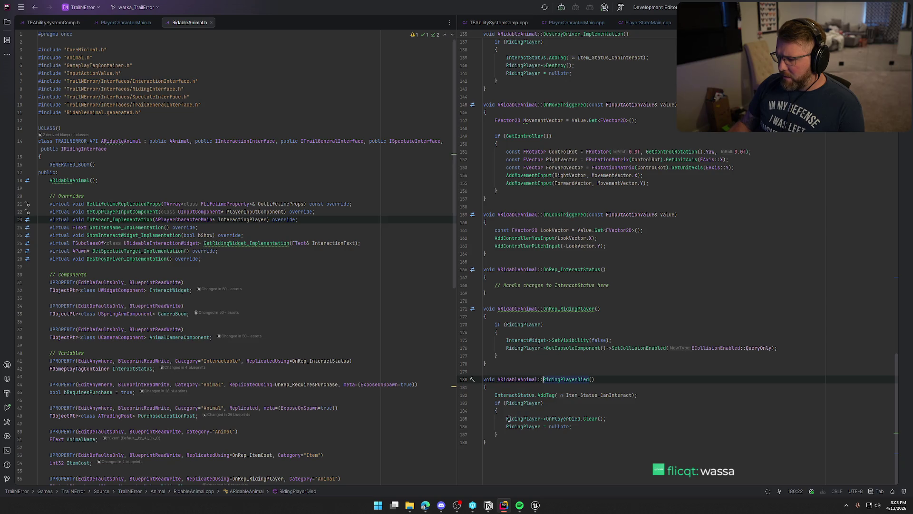
left_click(611, 418)
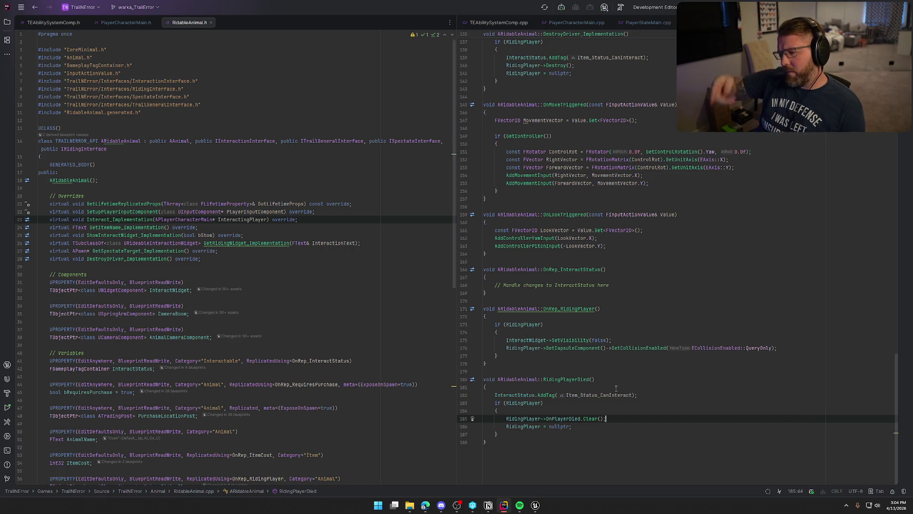
left_click(535, 505)
left_click(55, 12)
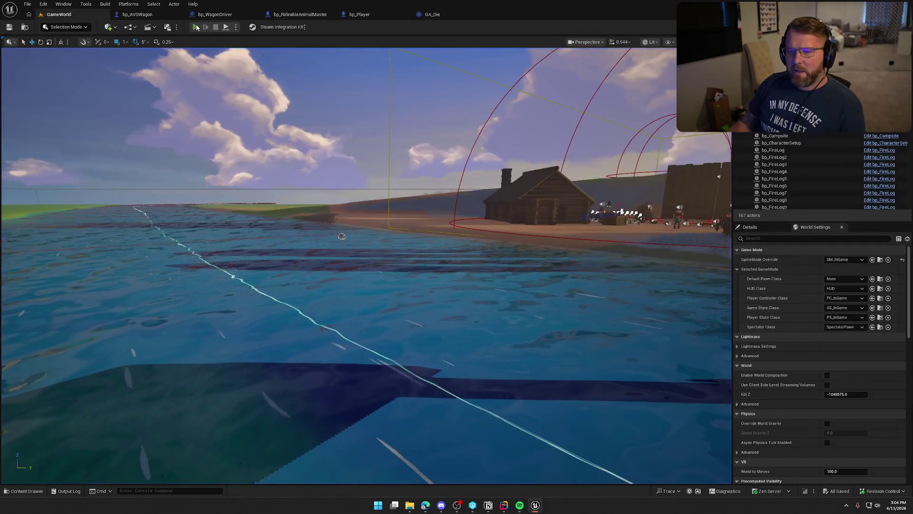
Start Play in Editor and focus the running game window.
left_click(196, 27)
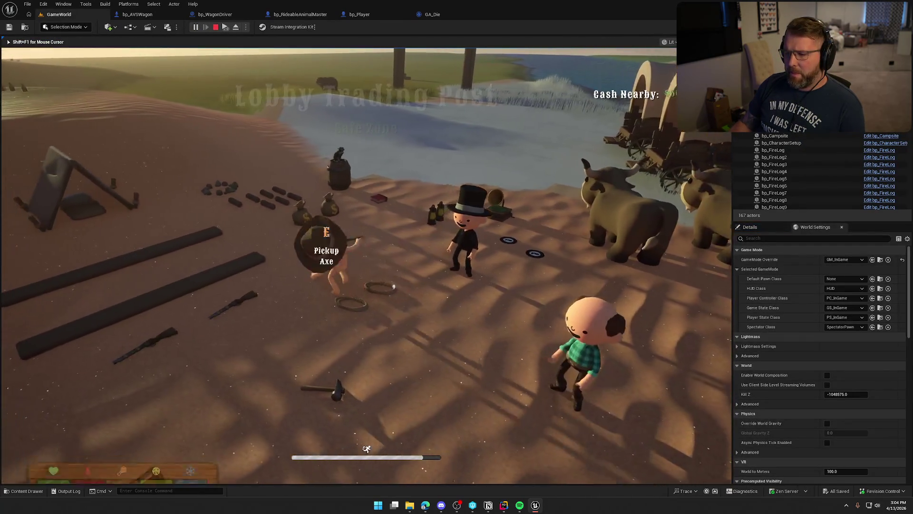
key("super")
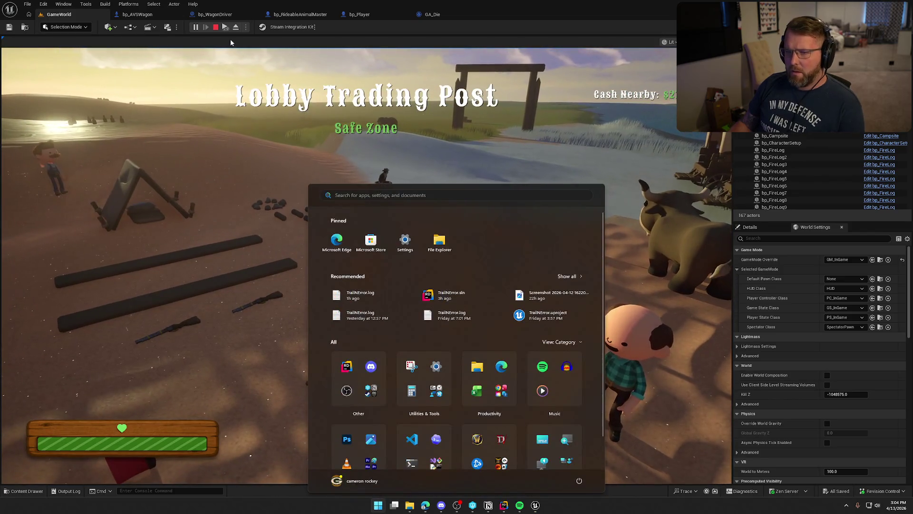
left_click(231, 43)
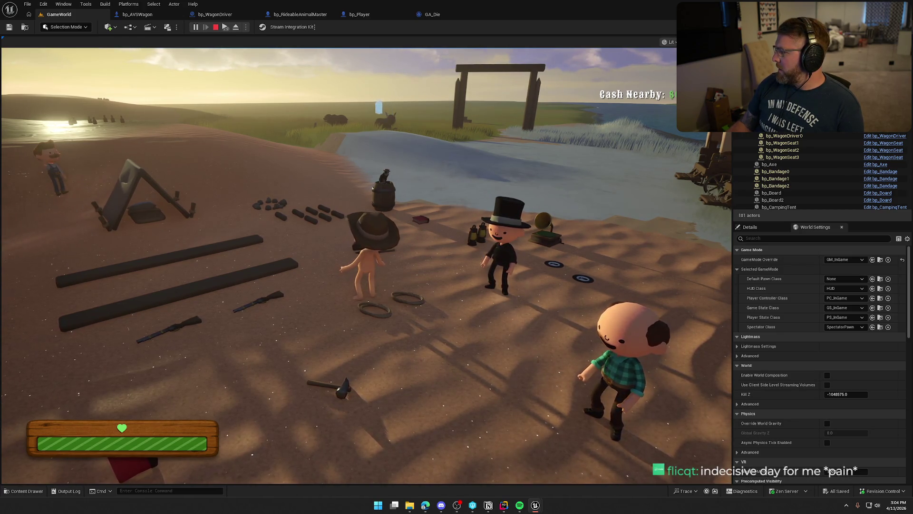
key("super")
left_click(563, 178)
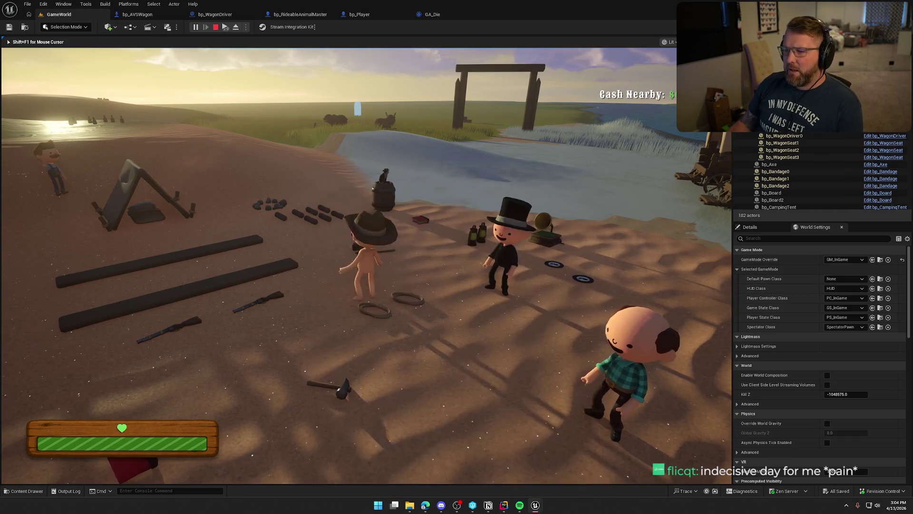
Run to the bison, shoot it four times, drop the rifle and sprint after it.
key("shift+w")
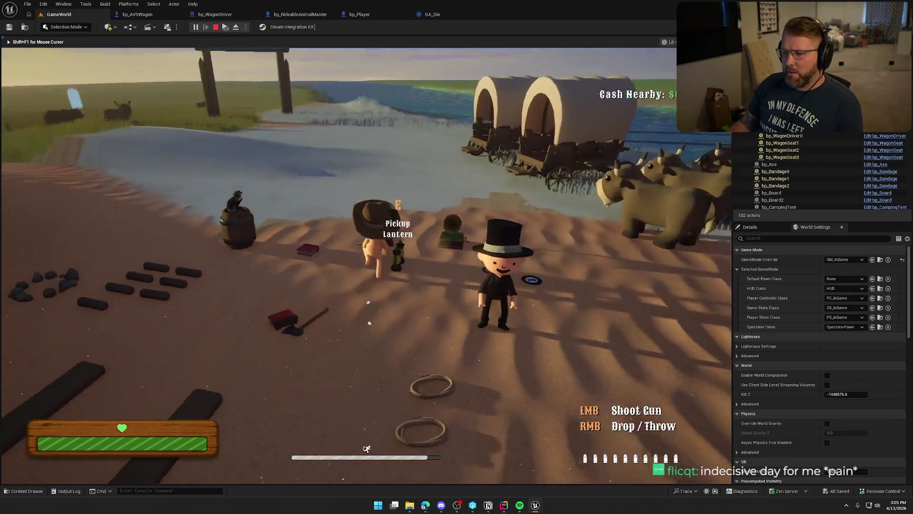
key("w")
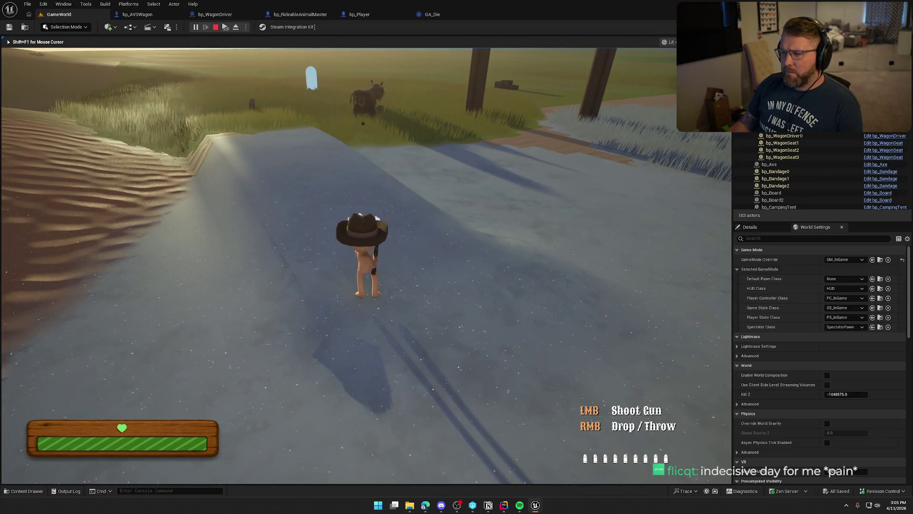
left_click(366, 265)
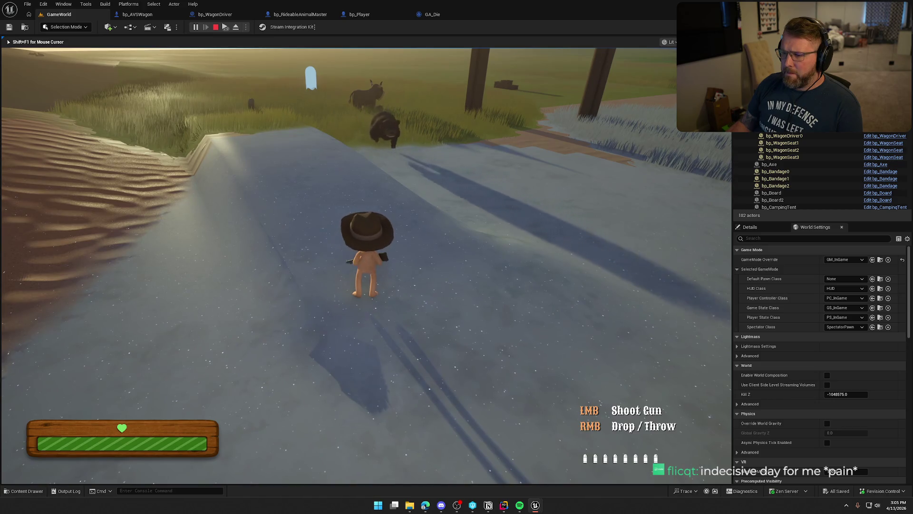
left_click(366, 265)
left_click(366, 265)
left_click(366, 265)
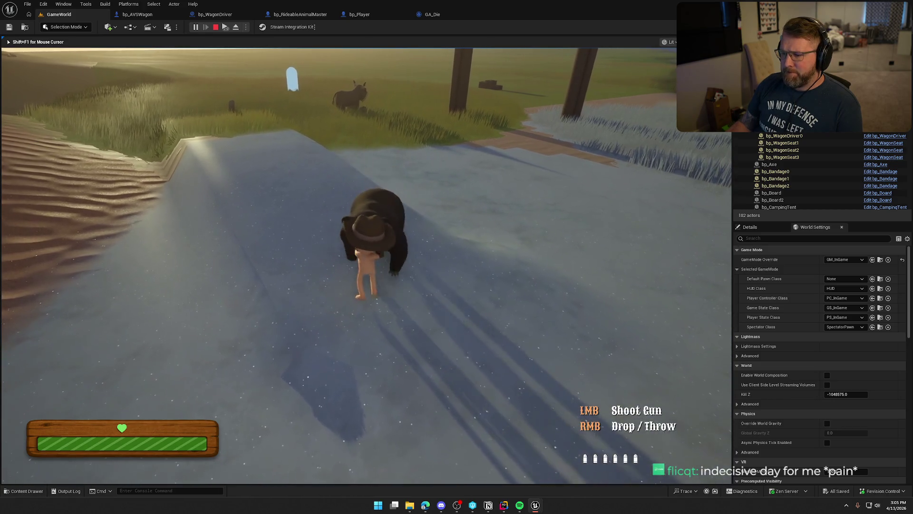
key("shift+a")
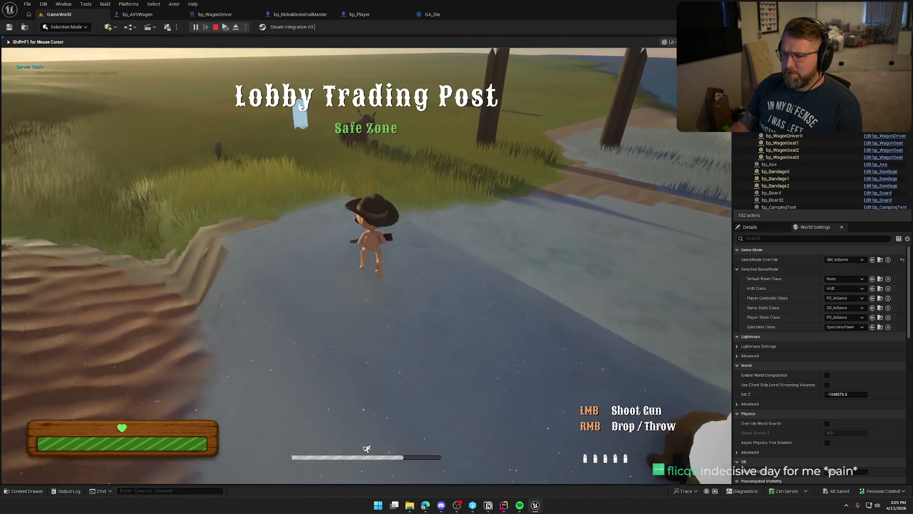
right_click(366, 265)
key("shift+w")
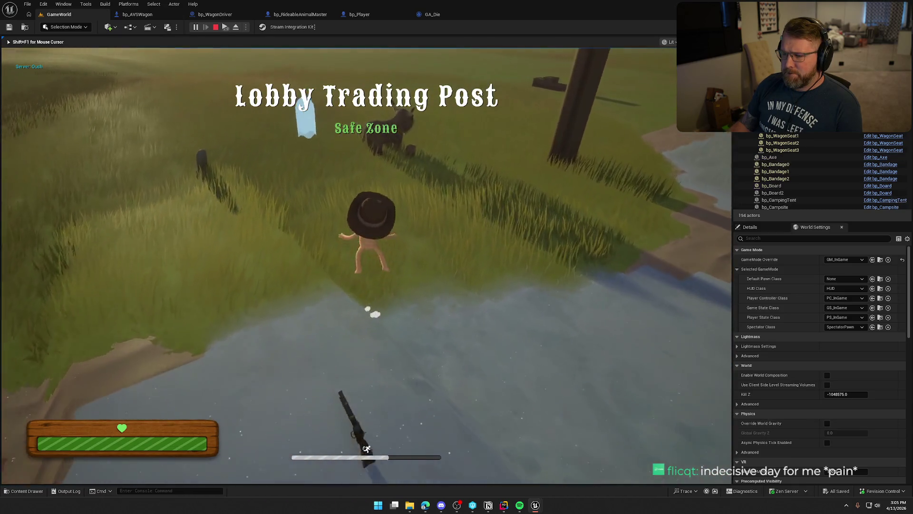
key("w")
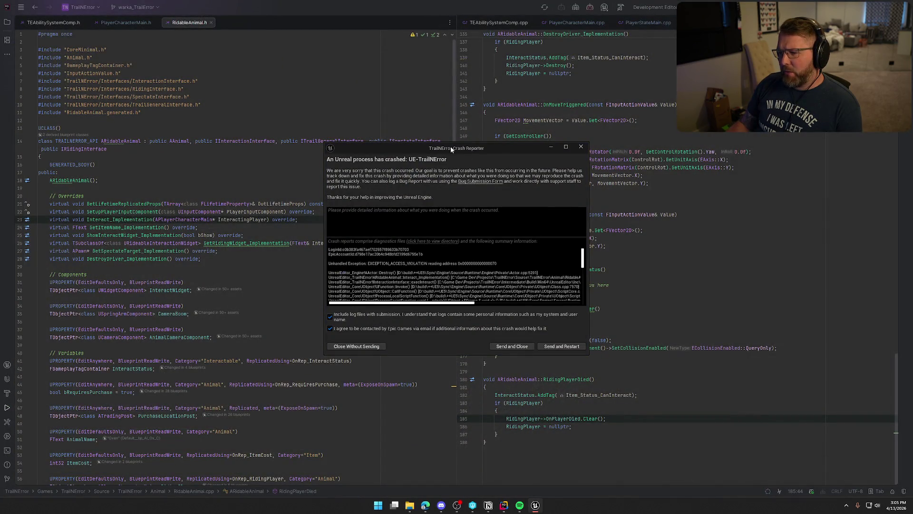
Reposition and enlarge the Crash Reporter to read the call stack, then move it to the other monitor.
left_click_drag(449, 146, 359, 49)
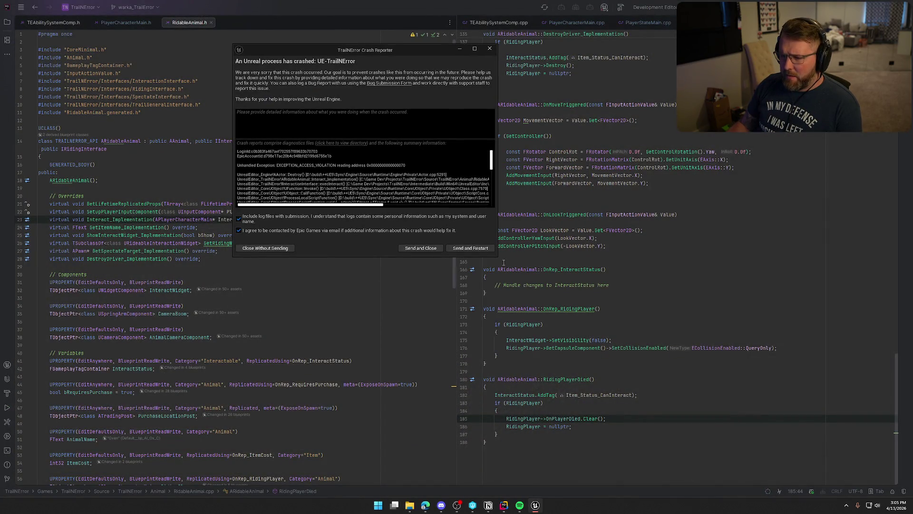
left_click_drag(497, 256, 727, 421)
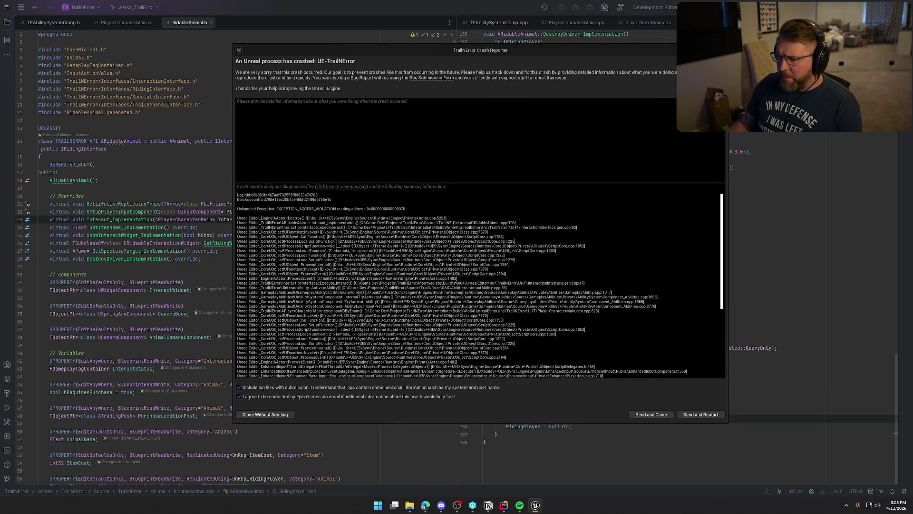
left_click_drag(411, 52, 912, 124)
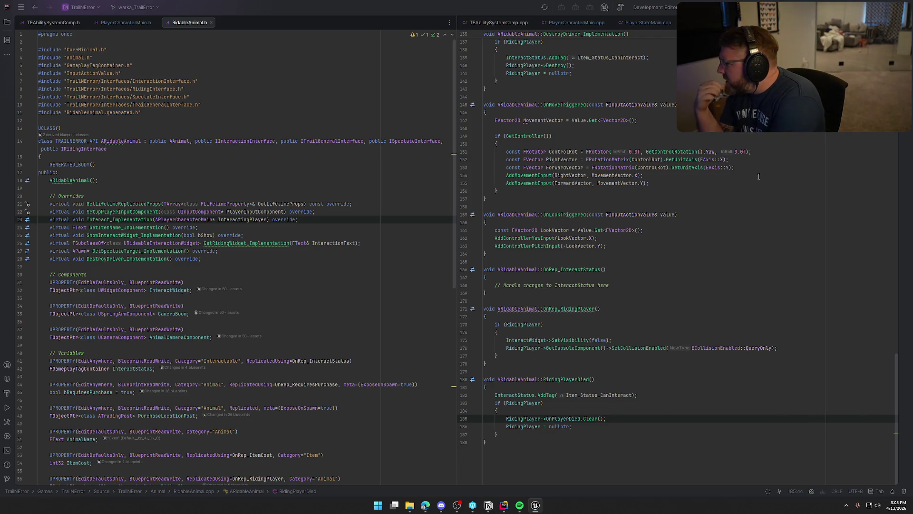
Scroll RidableAnimal.cpp to the Possess call in Interact_Implementation.
scroll(698, 228, "up", 10)
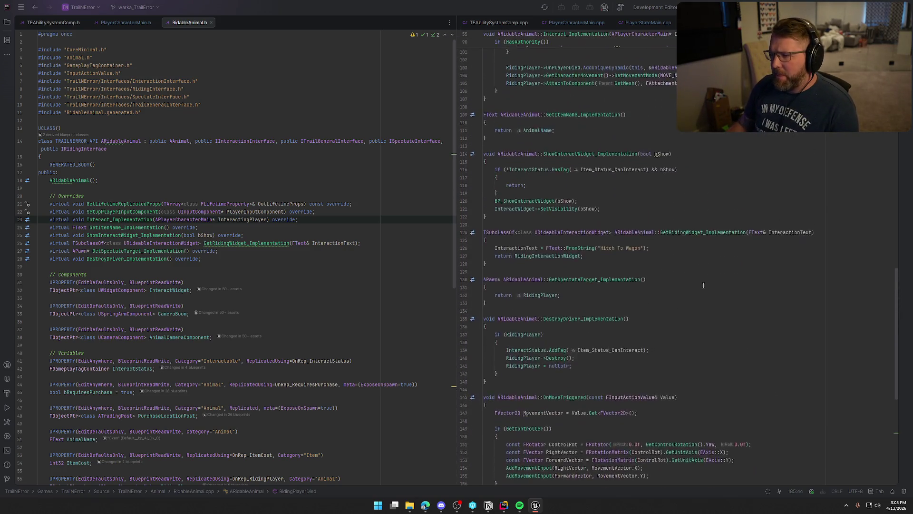
left_click(553, 175)
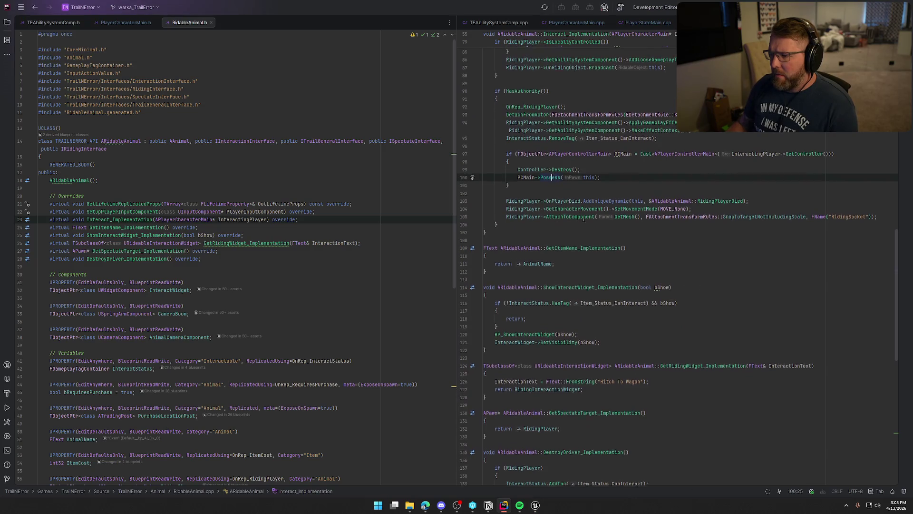
scroll(634, 220, "up", 2)
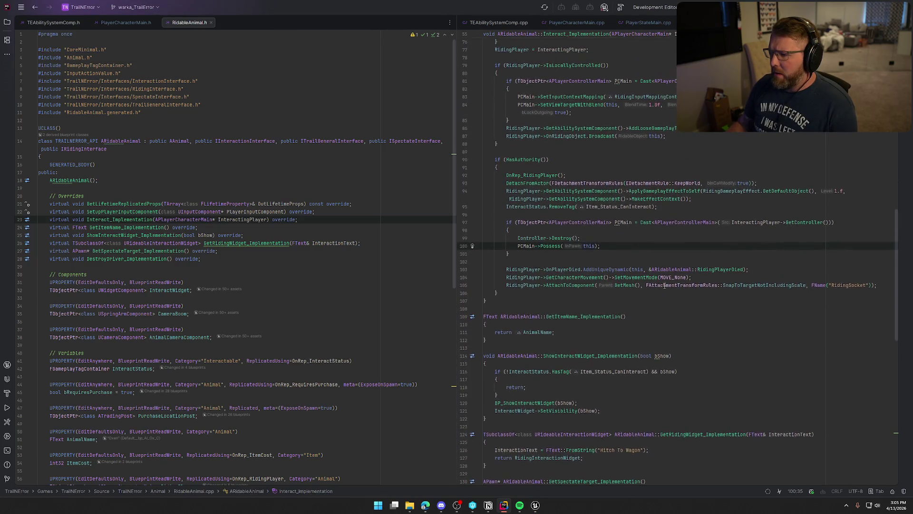
scroll(657, 294, "up", 1)
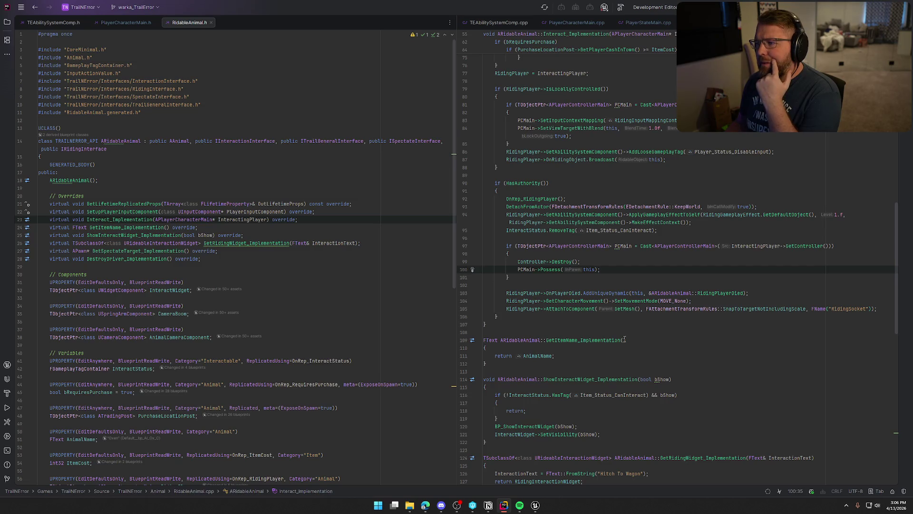
Start an 'if (Posse' check after Controller->Destroy(), then delete it so Possess follows directly.
left_click(598, 262)
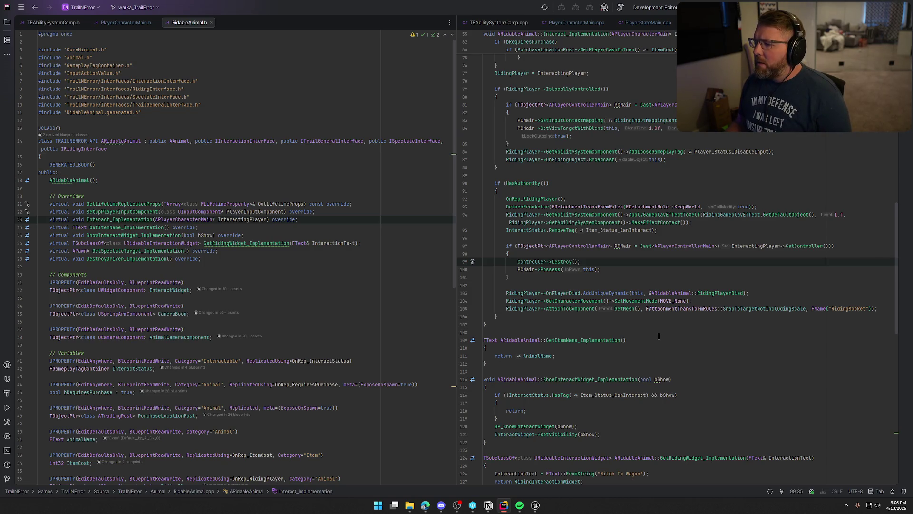
key("Return")
type("if (P")
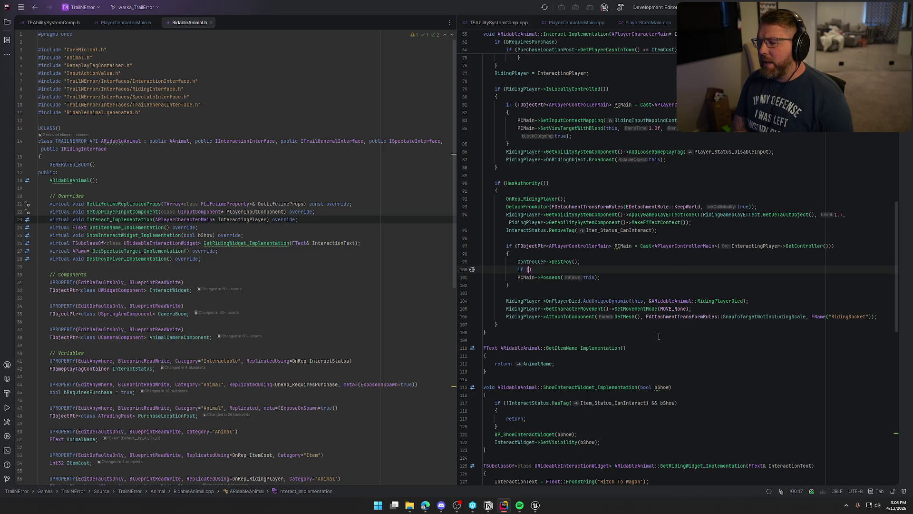
type("osse")
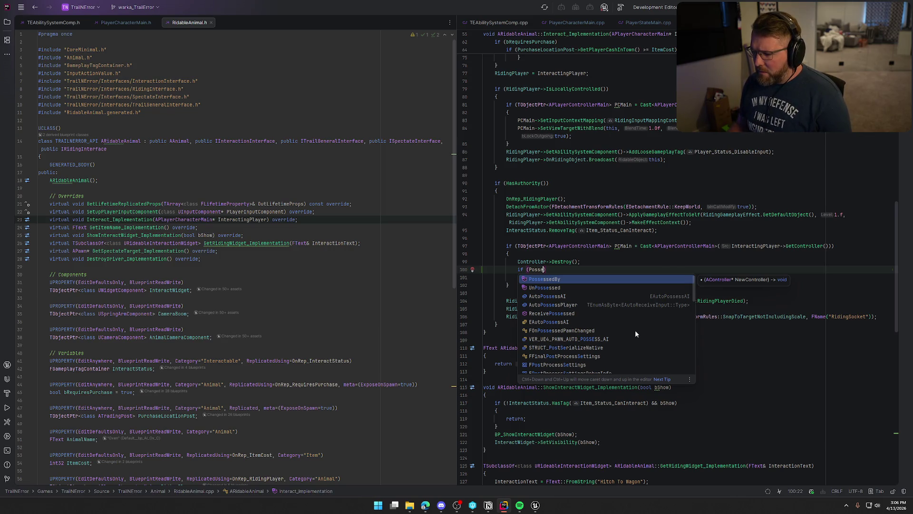
scroll(635, 333, "down", 5)
scroll(635, 329, "up", 5)
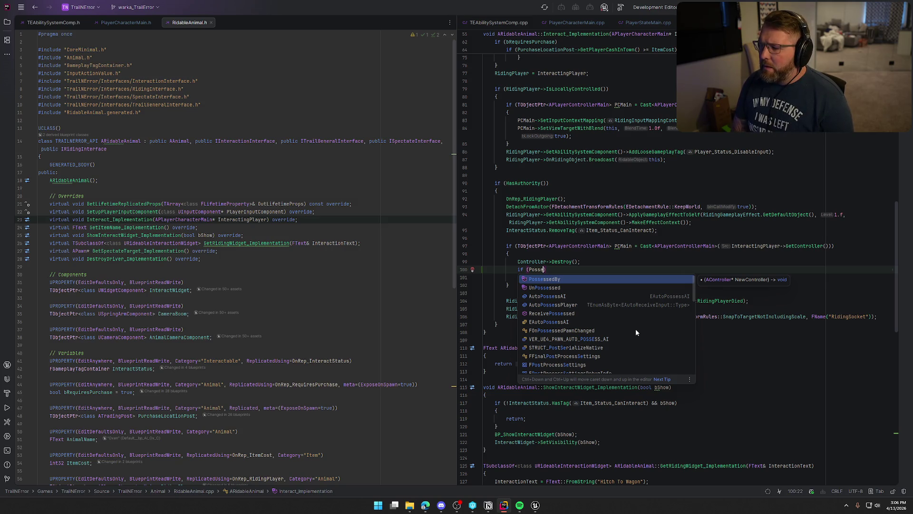
key("BackSpace")
key("BackSpace")
key("BackSpace")
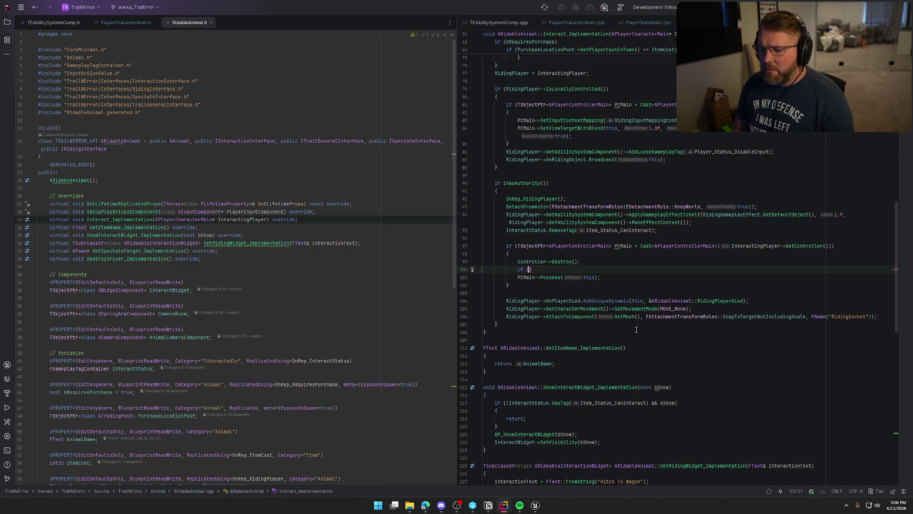
key("BackSpace")
key("BackSpace")
key("BackSpace")
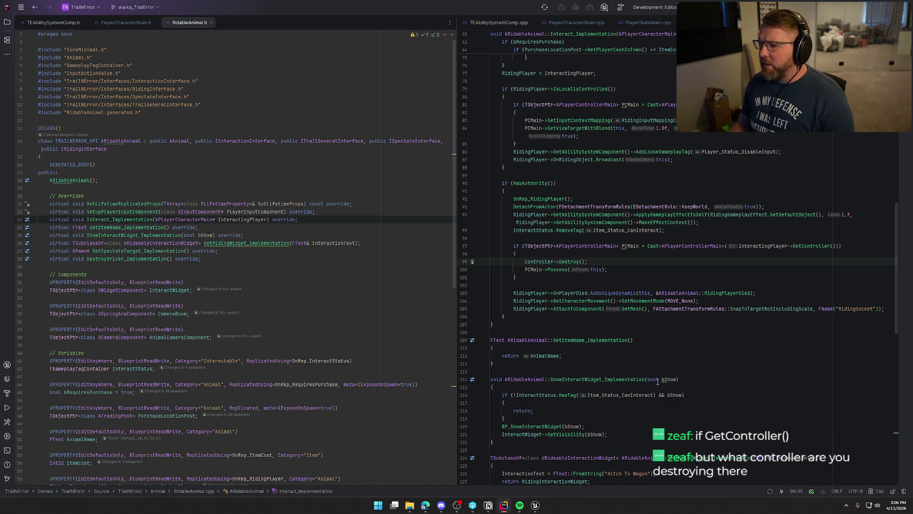
Review the InteractStatus line in ARidableAnimal::RidingPlayerDied, then build the project with Ctrl+Shift+B.
scroll(662, 329, "down", 15)
left_click(565, 379)
left_click(594, 411)
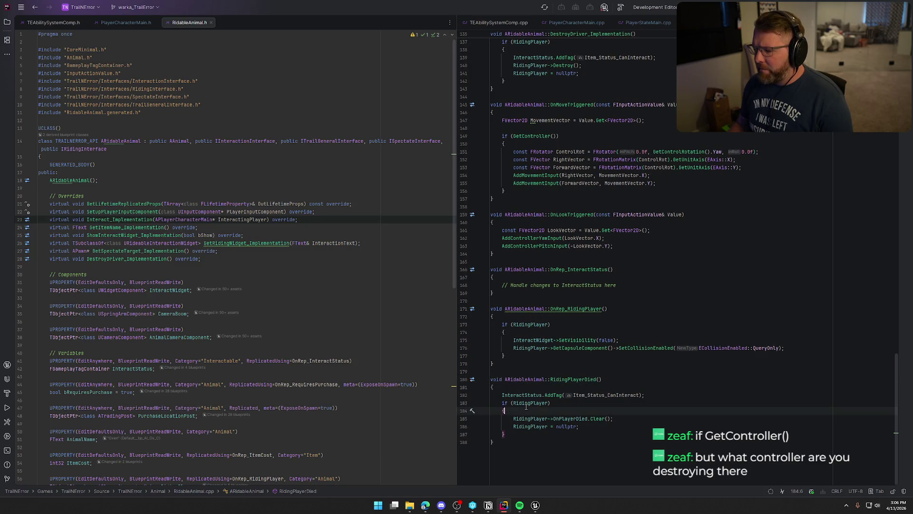
left_click(677, 396)
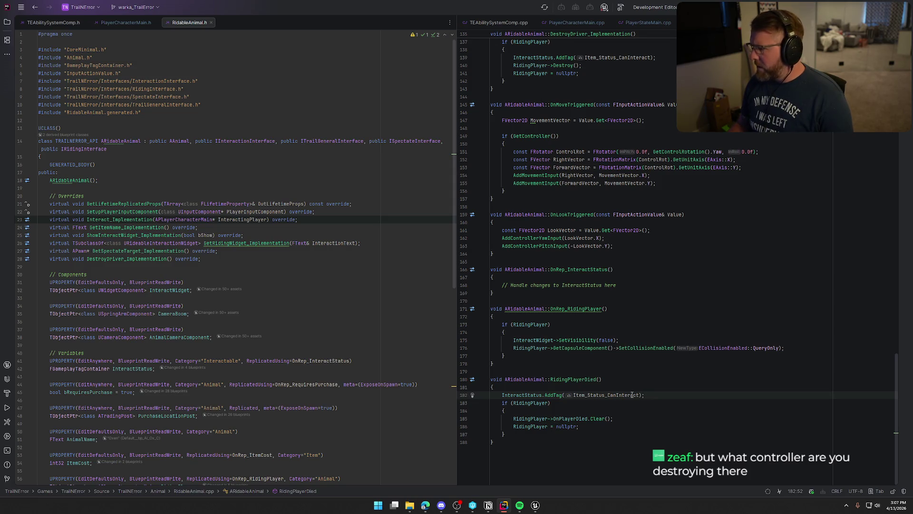
scroll(632, 395, "up", 3)
scroll(635, 394, "up", 4)
scroll(637, 395, "down", 7)
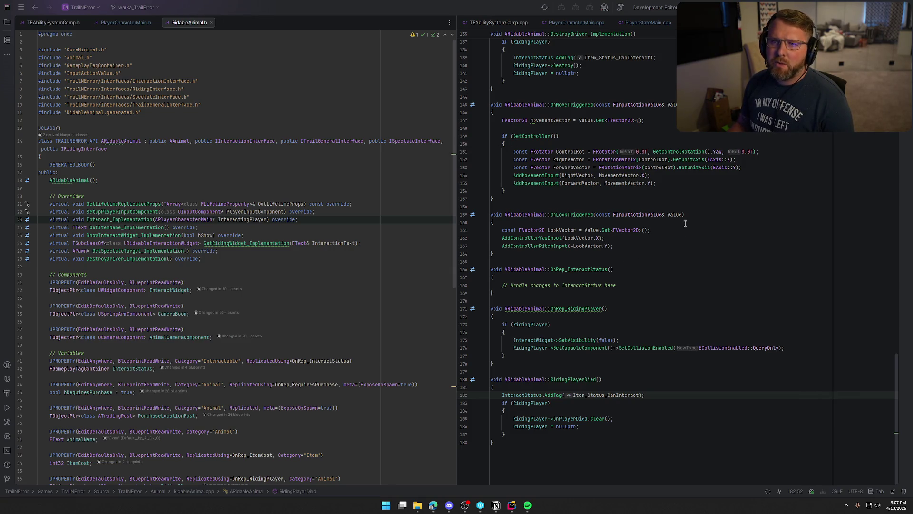
key("ctrl+shift+b")
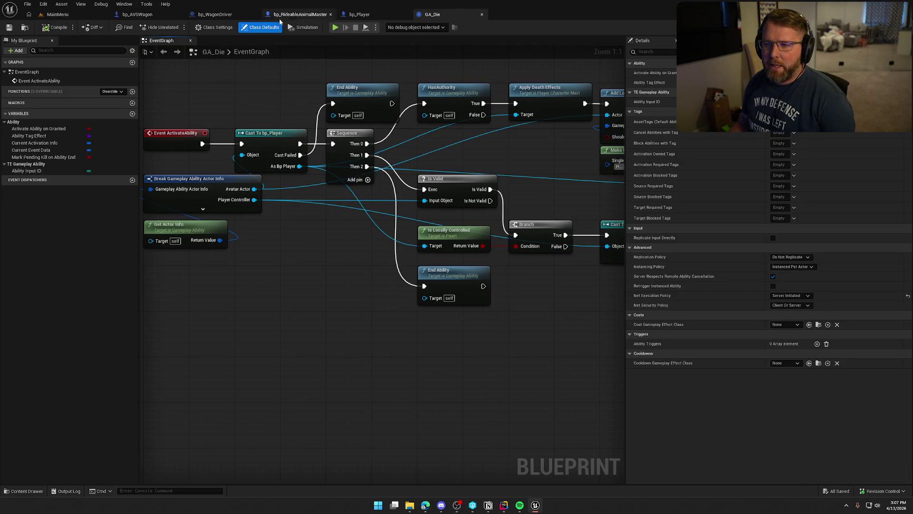
Pan the bp_RideableAnimalMaster Inputs graph to the Server Dismount call node.
left_click(292, 14)
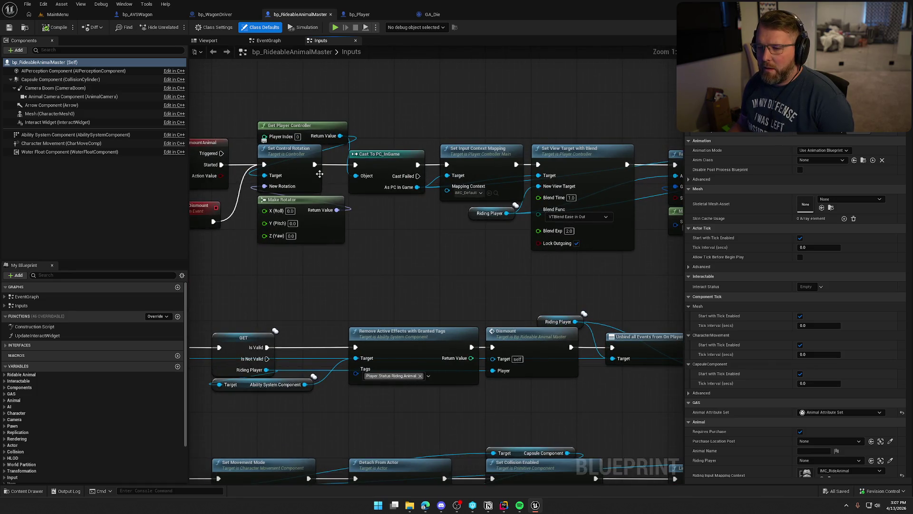
left_click_drag(442, 241, 318, 207)
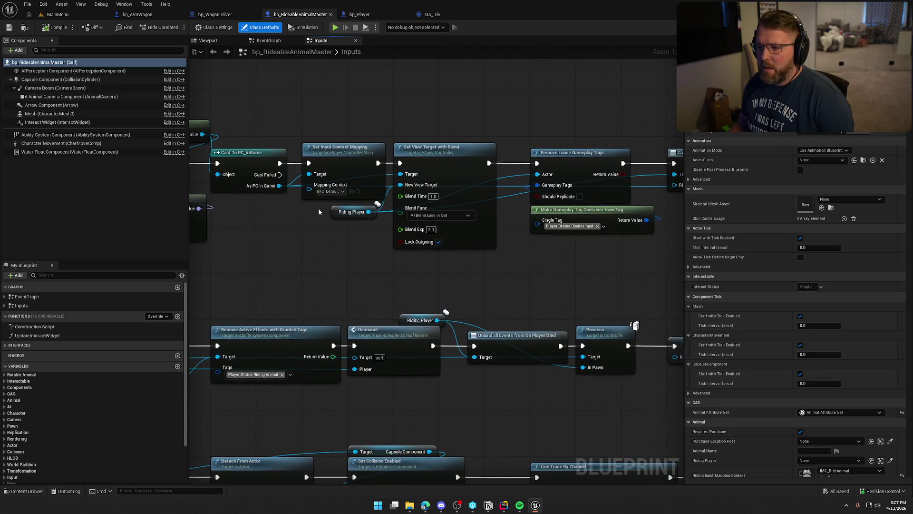
left_click_drag(468, 218, 324, 252)
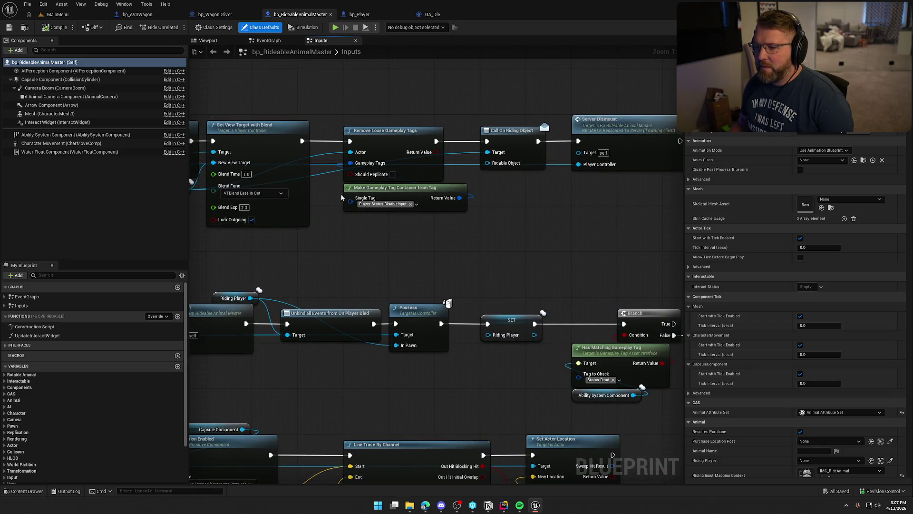
left_click_drag(466, 231, 403, 248)
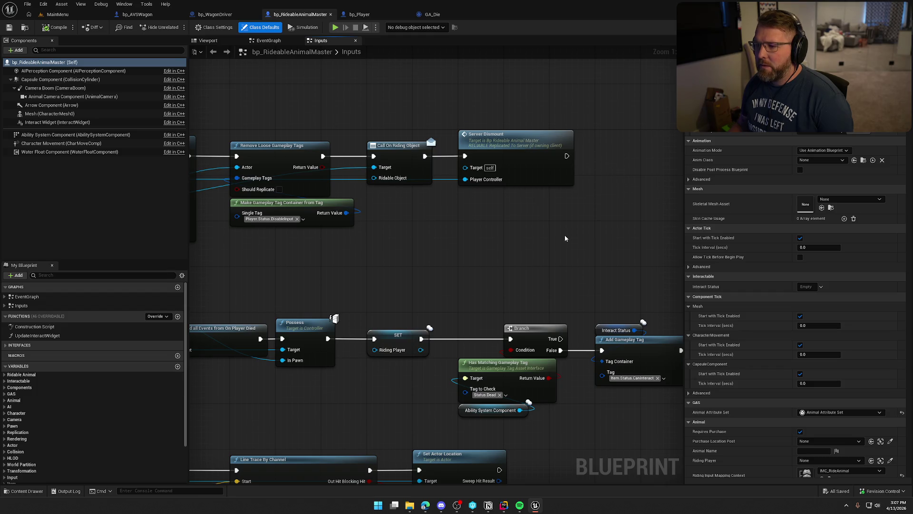
Double-click Server Dismount to jump to its event definition, glancing at Rider and back.
left_click(554, 178)
double_click(554, 178)
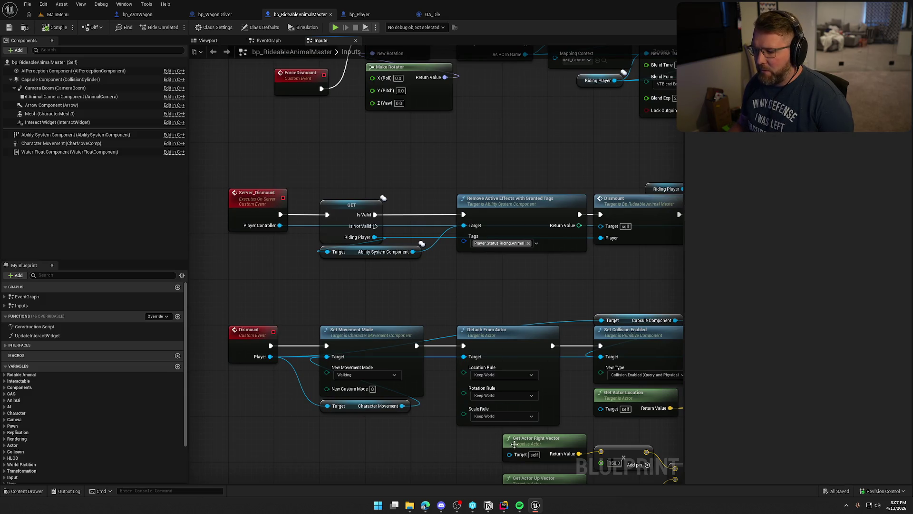
left_click(504, 505)
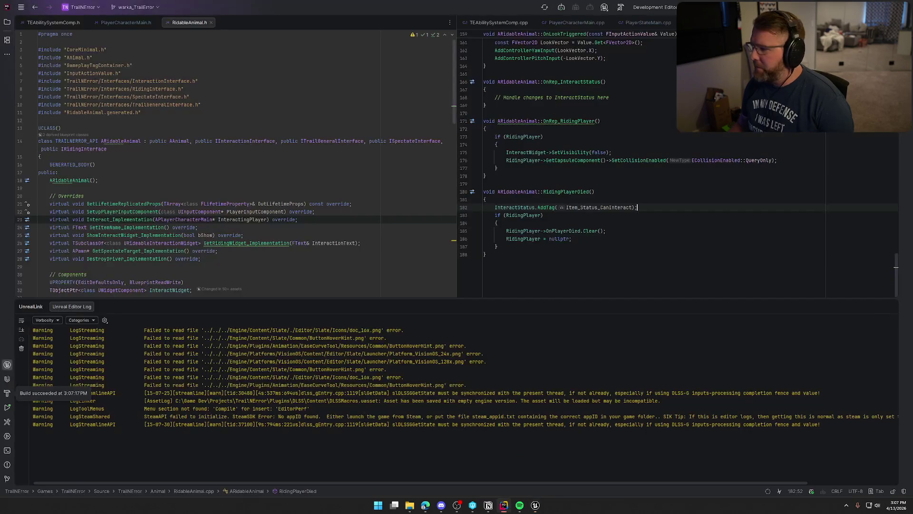
key("alt+Tab")
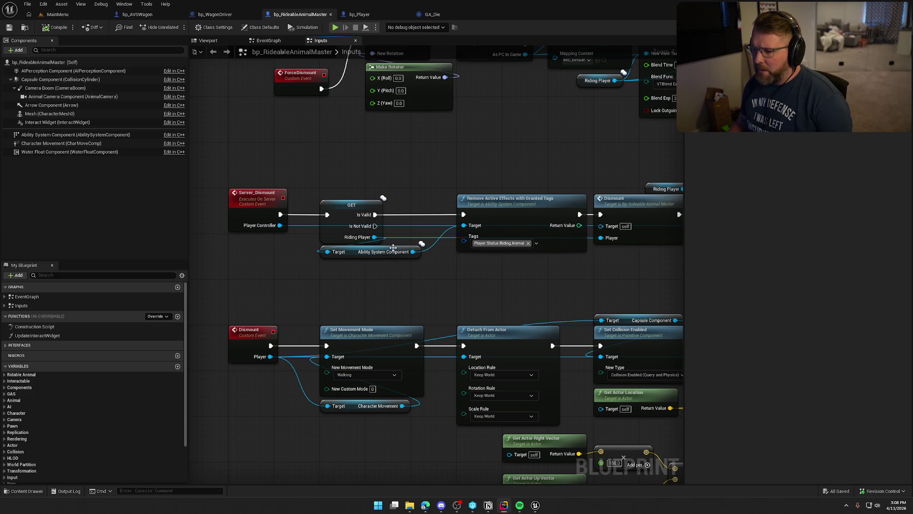
left_click_drag(515, 290, 441, 256)
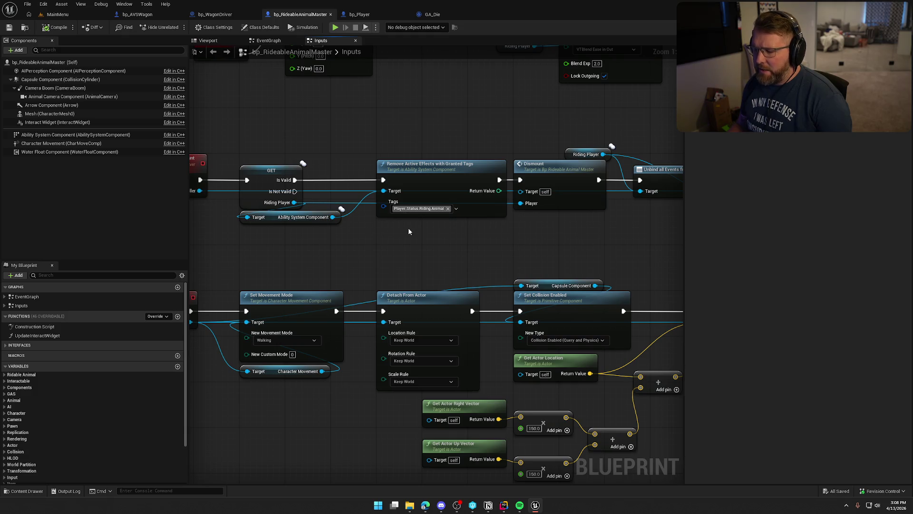
left_click_drag(352, 247, 292, 255)
left_click(533, 209)
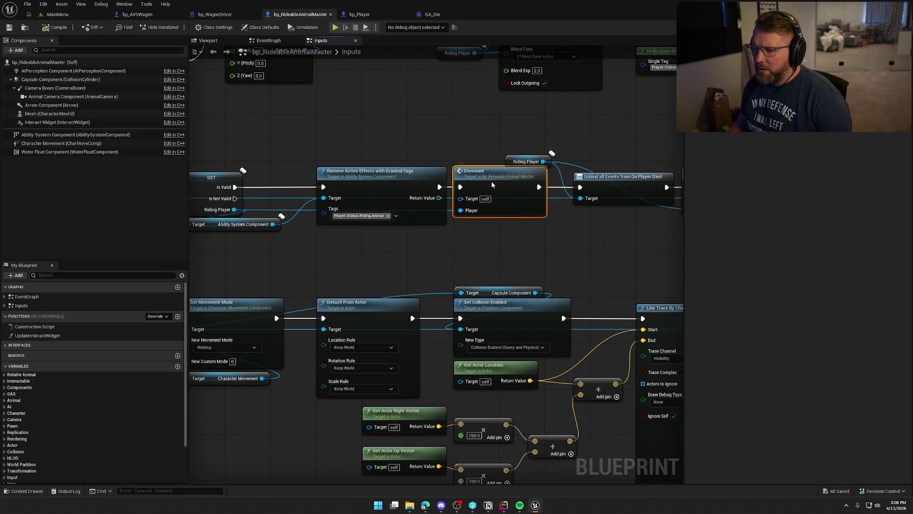
double_click(492, 181)
mouse_move(392, 233)
left_mouse_down()
mouse_move(577, 228)
mouse_move(439, 252)
left_mouse_up()
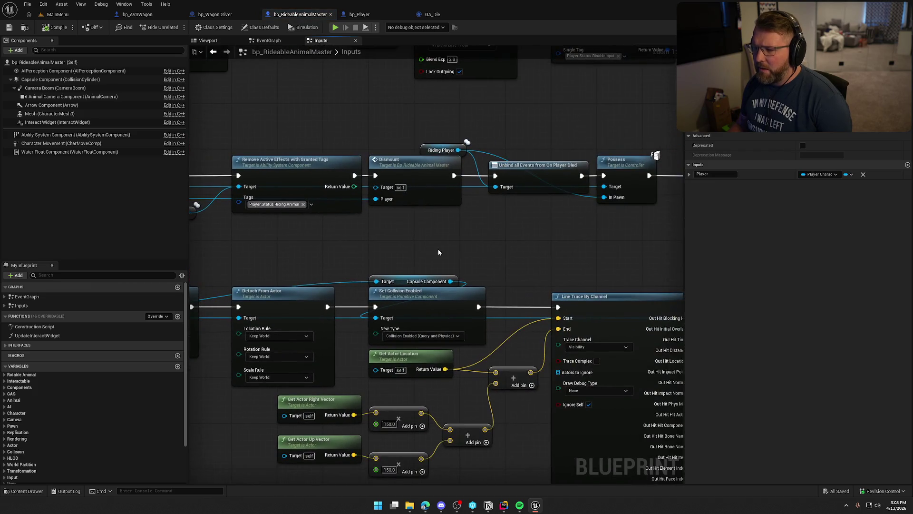
left_click_drag(531, 247, 447, 260)
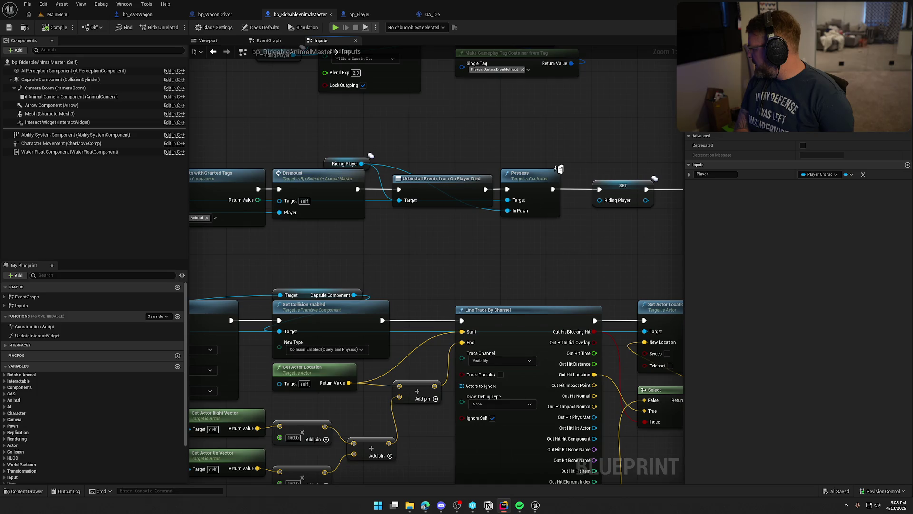
key("alt+Tab")
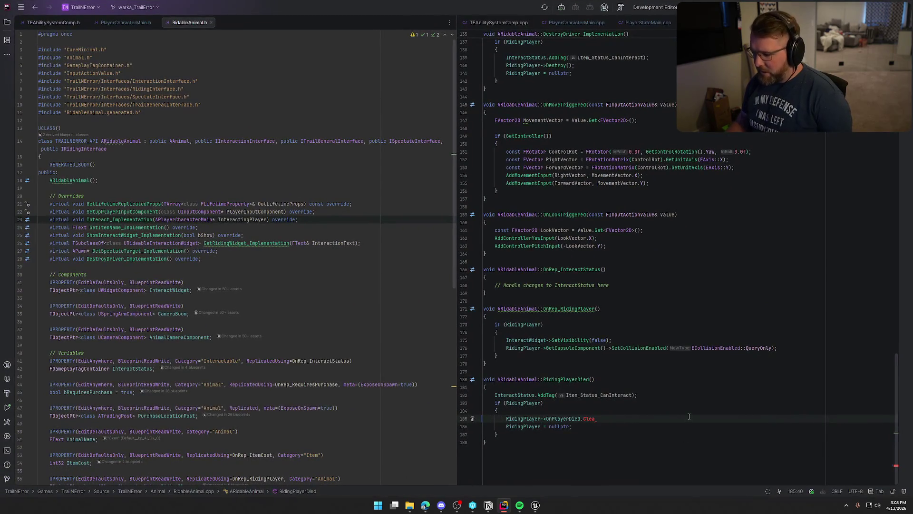
Complete 'RidingPlayer->OnPlayerDied.Clear();' in RidingPlayerDied and switch back to Unreal.
type("a")
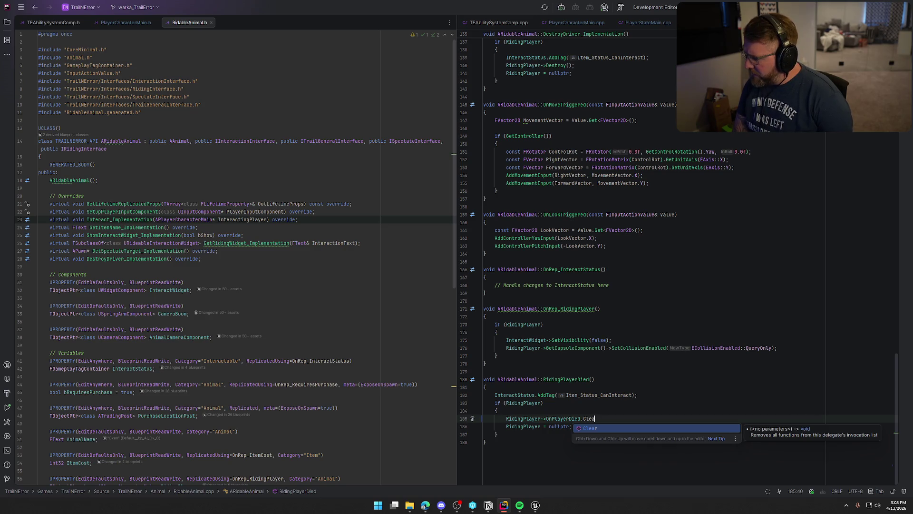
key("Return")
type(";")
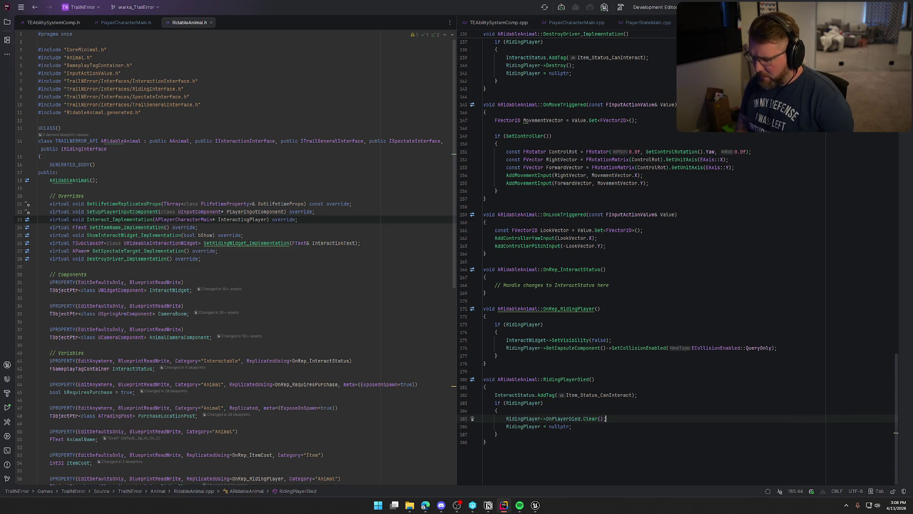
key("alt+Tab")
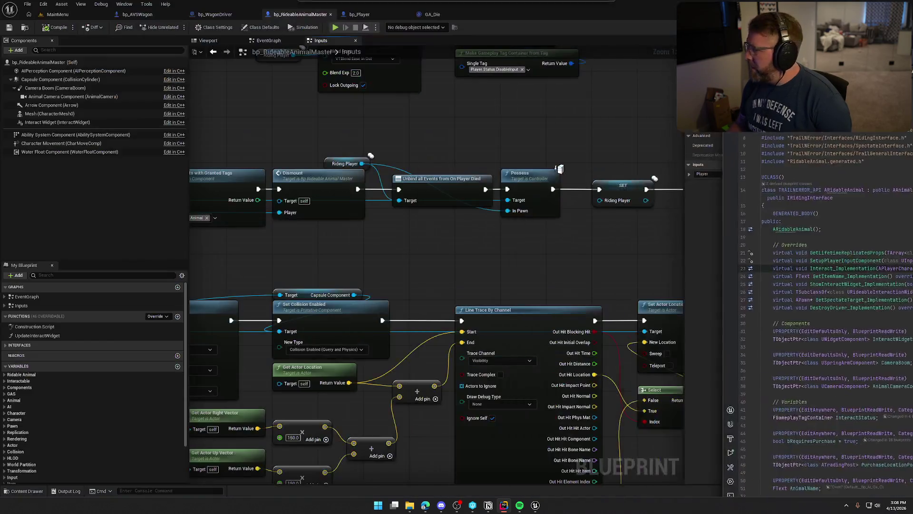
Pan along the dismount chain from the Branch and tag-check nodes to the Unbind and Possess nodes.
left_click_drag(511, 250, 400, 241)
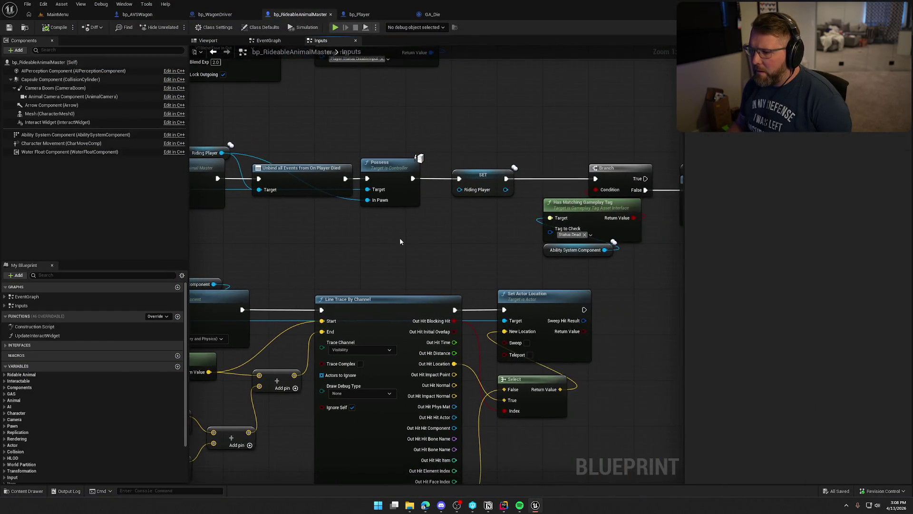
left_click_drag(488, 224, 330, 213)
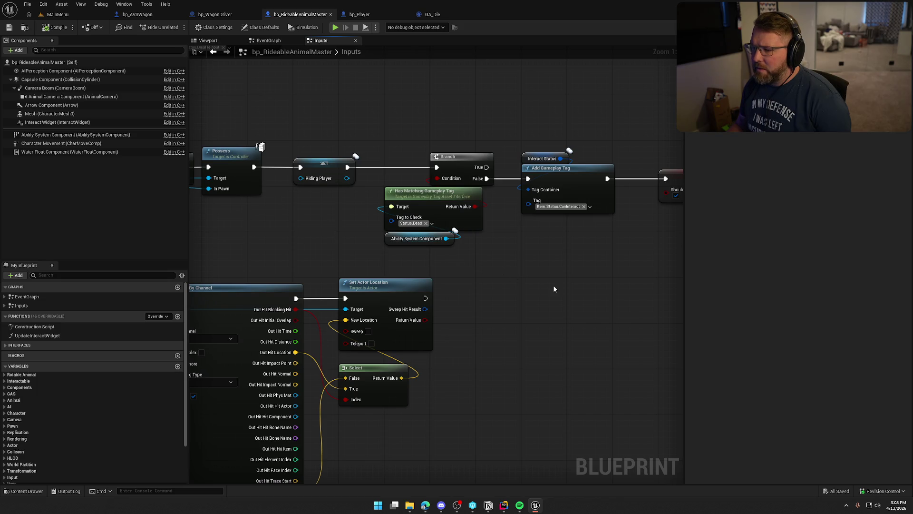
mouse_move(580, 272)
left_mouse_down()
mouse_move(415, 263)
mouse_move(528, 252)
mouse_move(554, 214)
mouse_move(528, 174)
left_mouse_up()
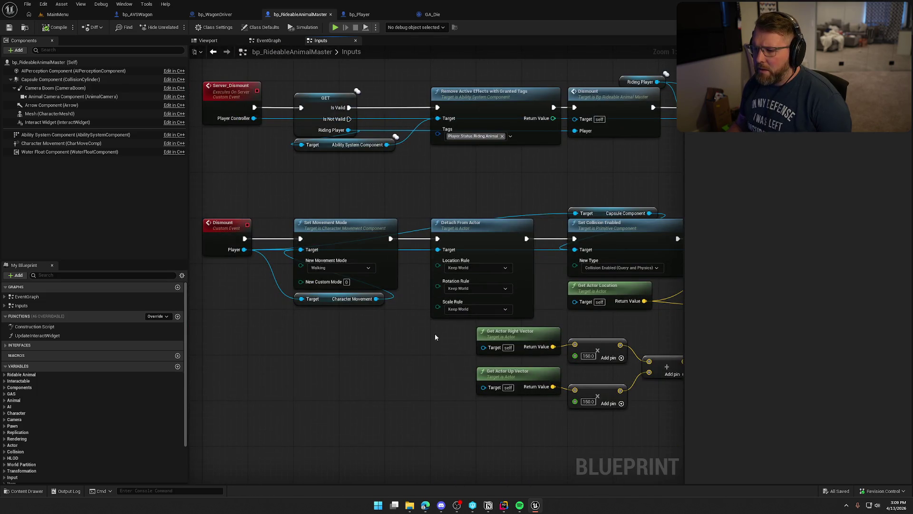
left_click_drag(435, 335, 307, 306)
left_click_drag(290, 338, 394, 301)
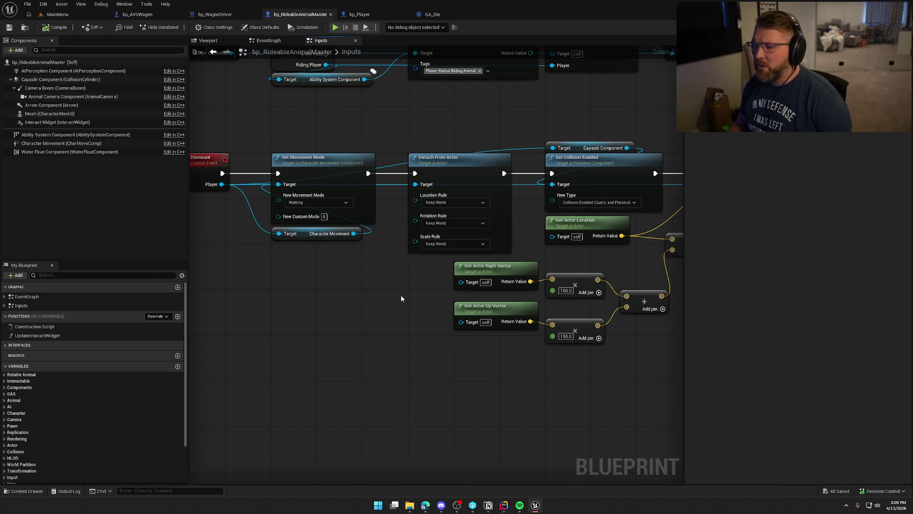
mouse_move(419, 297)
left_mouse_down()
mouse_move(198, 289)
mouse_move(452, 310)
mouse_move(256, 296)
mouse_move(36, 264)
mouse_move(299, 444)
left_mouse_up()
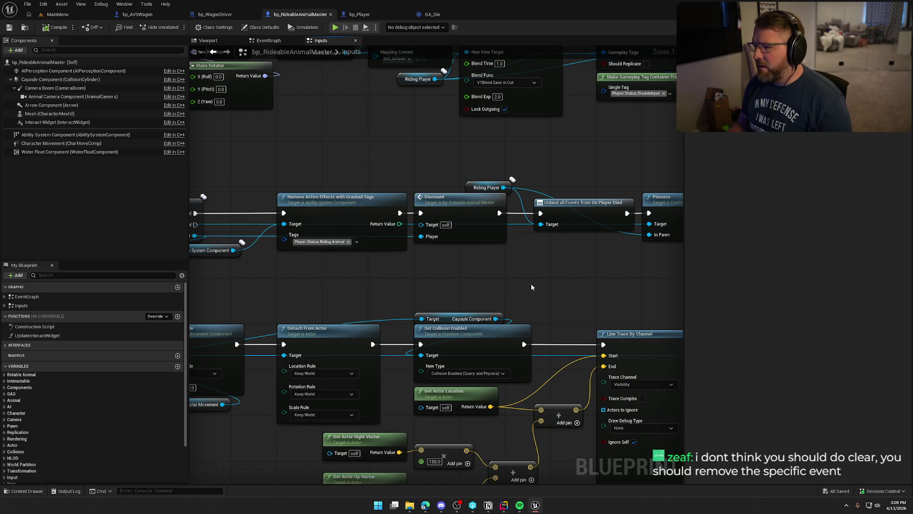
left_click_drag(580, 284, 410, 275)
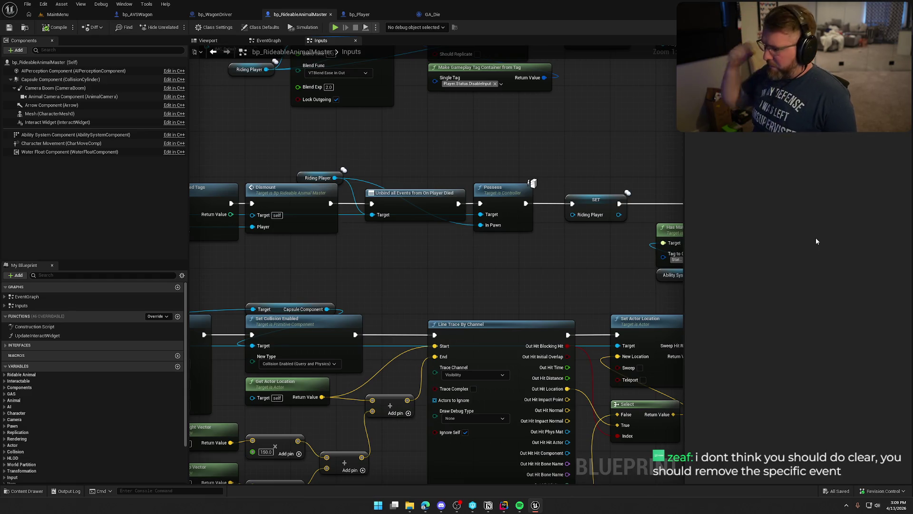
Select the Unbind all Events from On Player Died node and inspect Riding Player's available actions.
left_click_drag(370, 165, 428, 246)
mouse_move(460, 274)
left_mouse_down()
mouse_move(497, 276)
mouse_move(446, 192)
mouse_move(403, 157)
left_mouse_up()
left_click(442, 150)
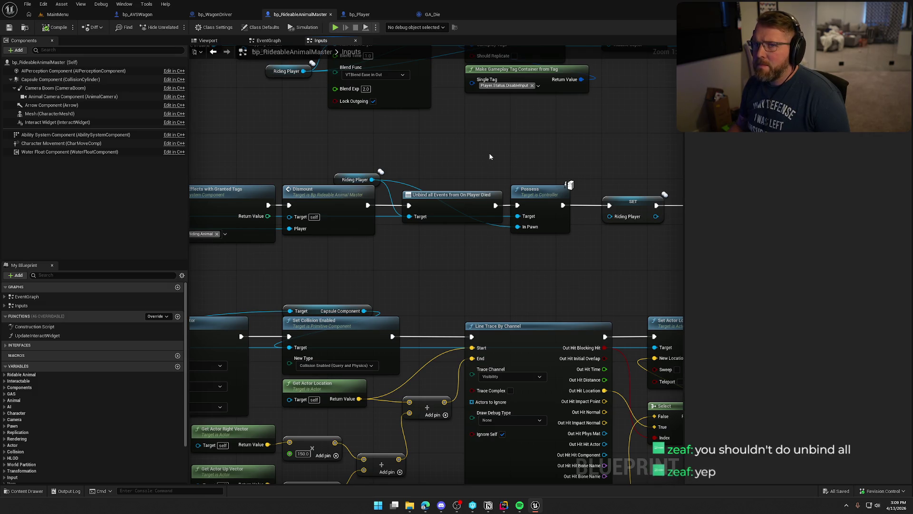
left_click_drag(439, 148, 475, 269)
mouse_move(372, 179)
left_mouse_down()
mouse_move(426, 241)
mouse_move(504, 294)
mouse_move(428, 409)
mouse_move(226, 377)
mouse_move(415, 344)
mouse_move(589, 299)
mouse_move(422, 284)
left_mouse_up()
key("Escape")
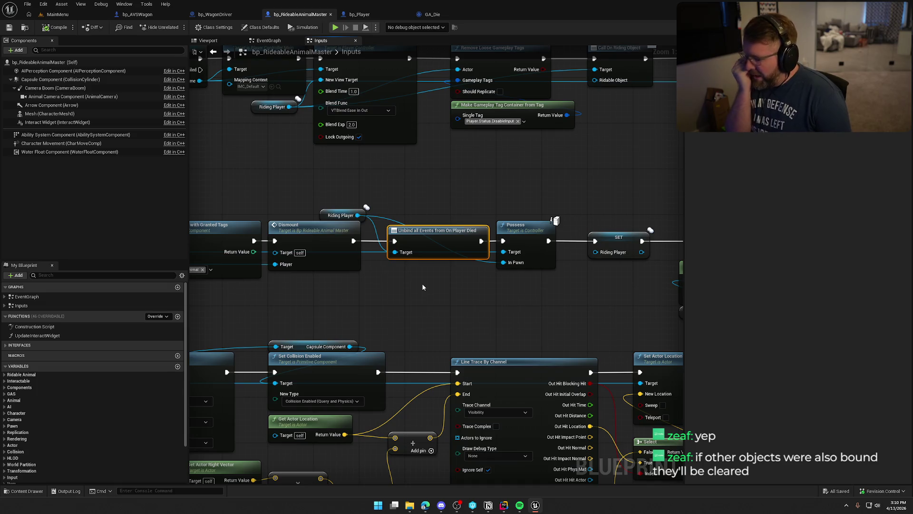
left_click_drag(422, 286, 509, 290)
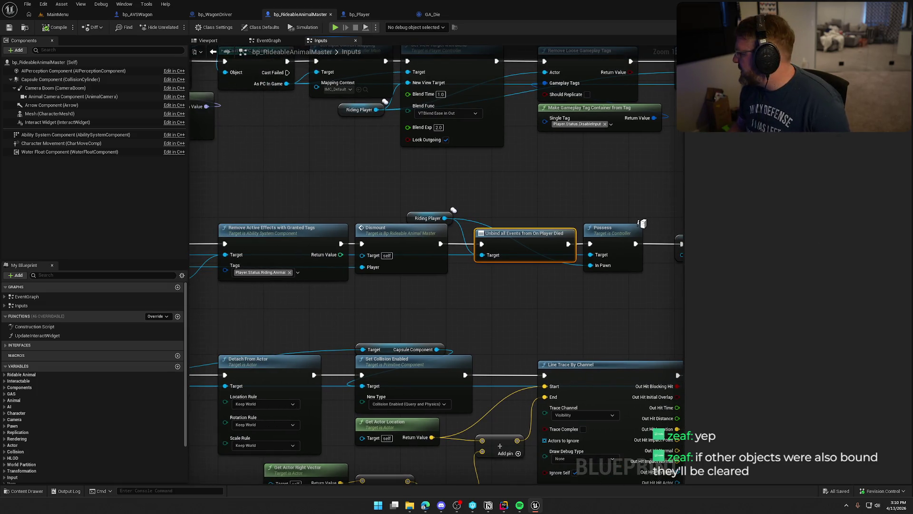
key("alt+Tab")
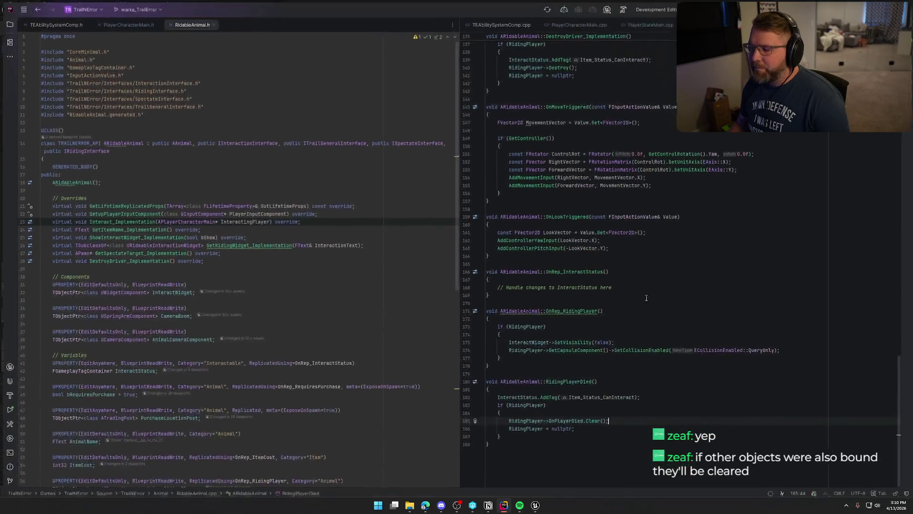
Select the AddUniqueDynamic binding on line 103, then box-select the top row of dismount nodes in Unreal.
scroll(665, 309, "up", 10)
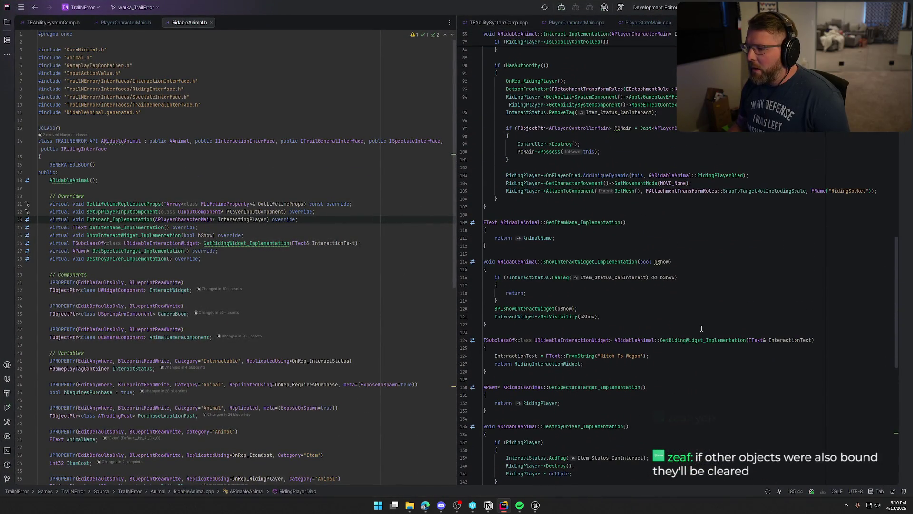
scroll(702, 328, "up", 3)
left_click(763, 270)
left_click(505, 270, "shift")
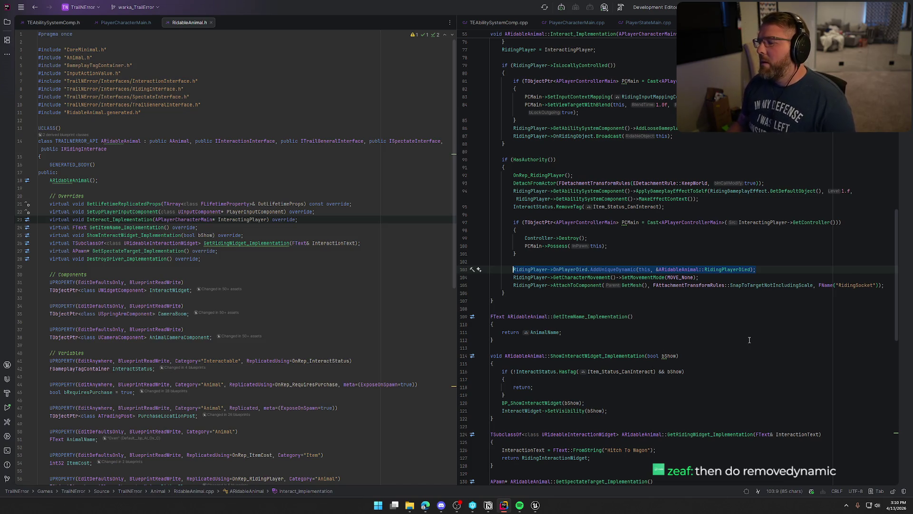
key("alt+Tab")
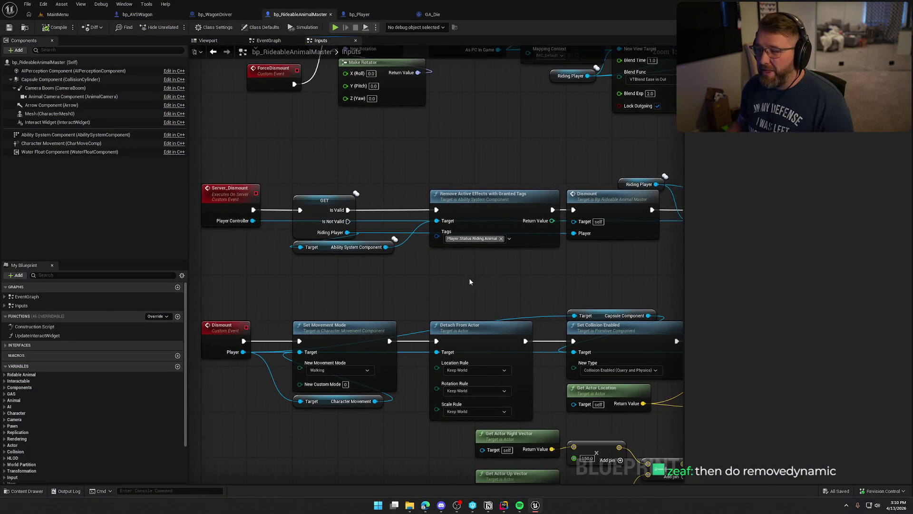
mouse_move(230, 163)
left_mouse_down()
mouse_move(683, 282)
mouse_move(466, 267)
mouse_move(546, 310)
left_mouse_up()
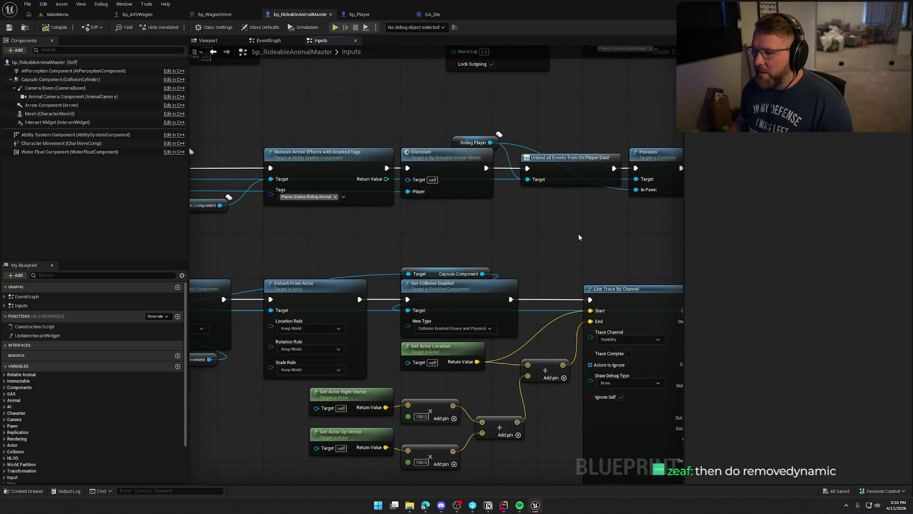
Add an 'Unbind Event from On Player Died' node from the Riding Player reference.
left_click_drag(555, 226, 454, 230)
left_click_drag(389, 146, 452, 214)
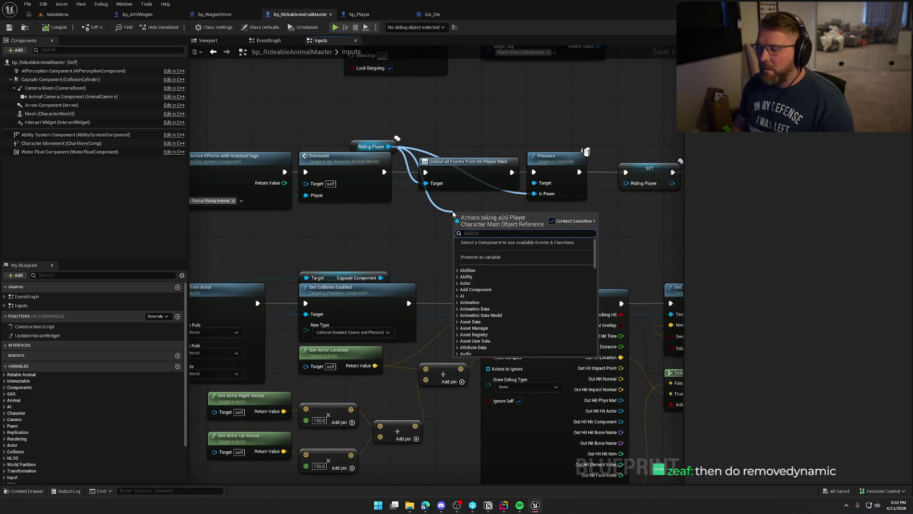
type("remove dy")
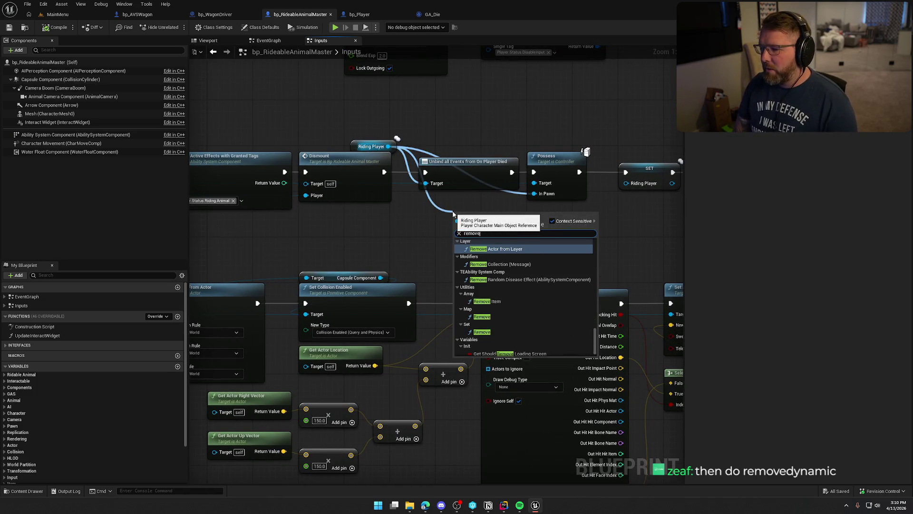
key("BackSpace")
key("BackSpace")
key("BackSpace")
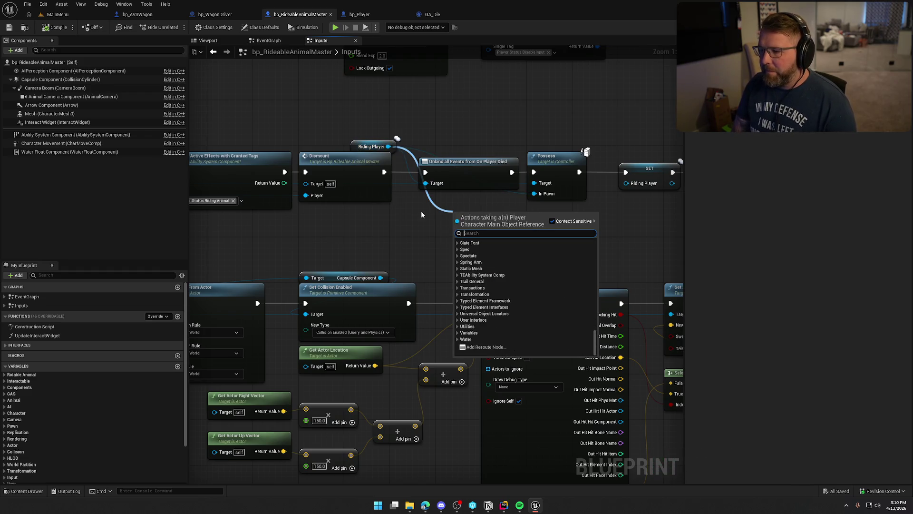
type("unbind")
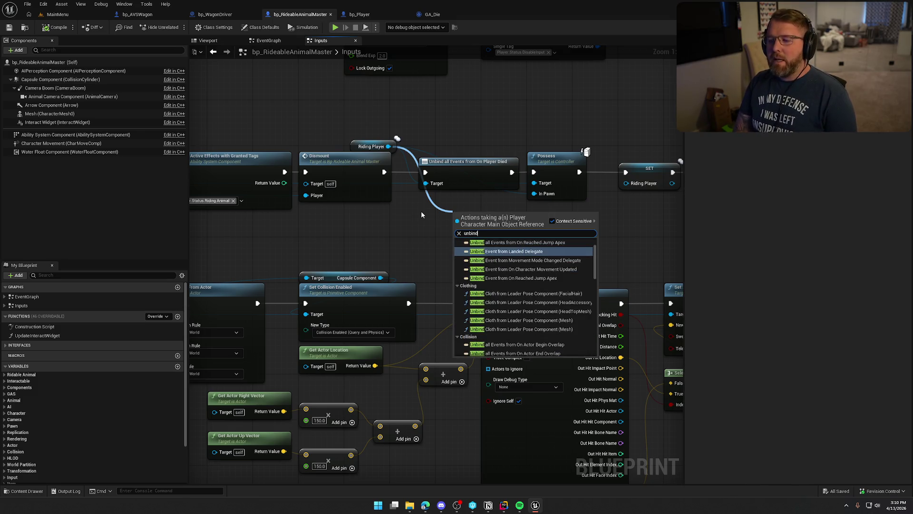
type(" event fr")
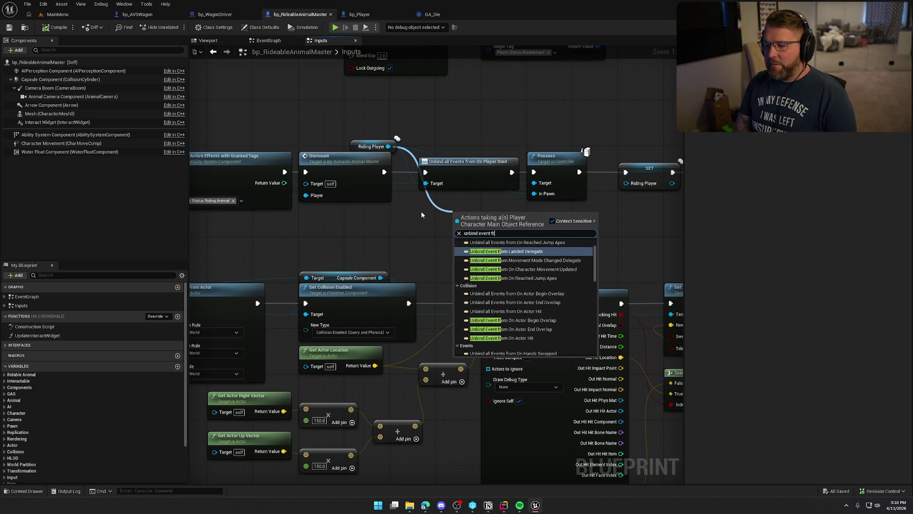
type("om on player")
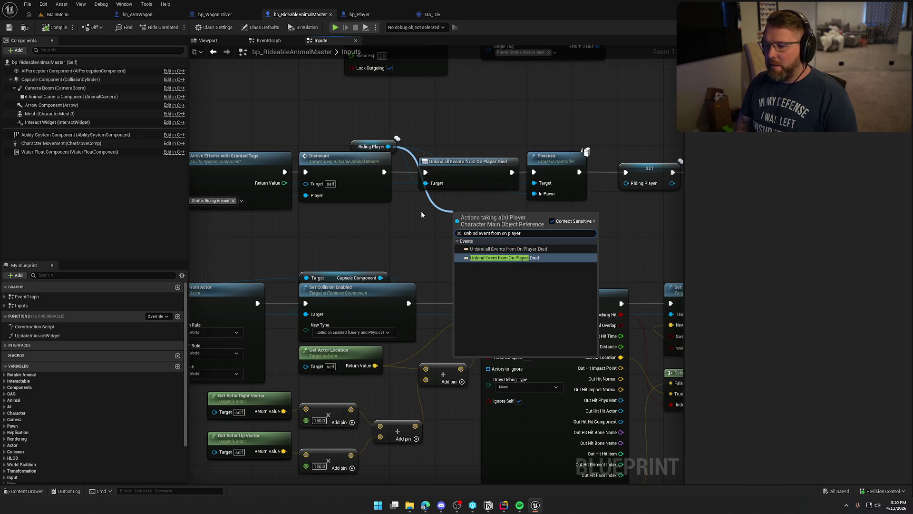
key("Return")
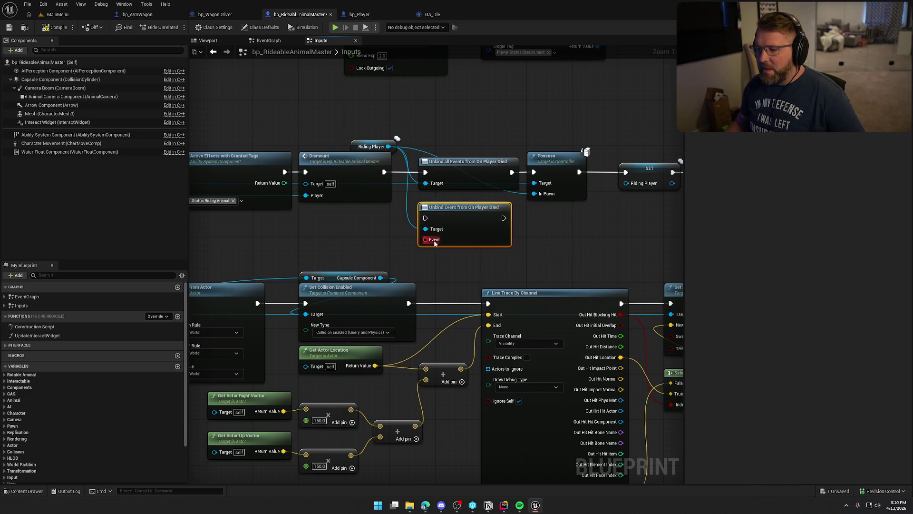
Feed a Create Event node into the Unbind node's Event pin, then switch to Rider.
mouse_move(527, 252)
left_mouse_down()
mouse_move(547, 333)
mouse_move(491, 320)
left_mouse_up()
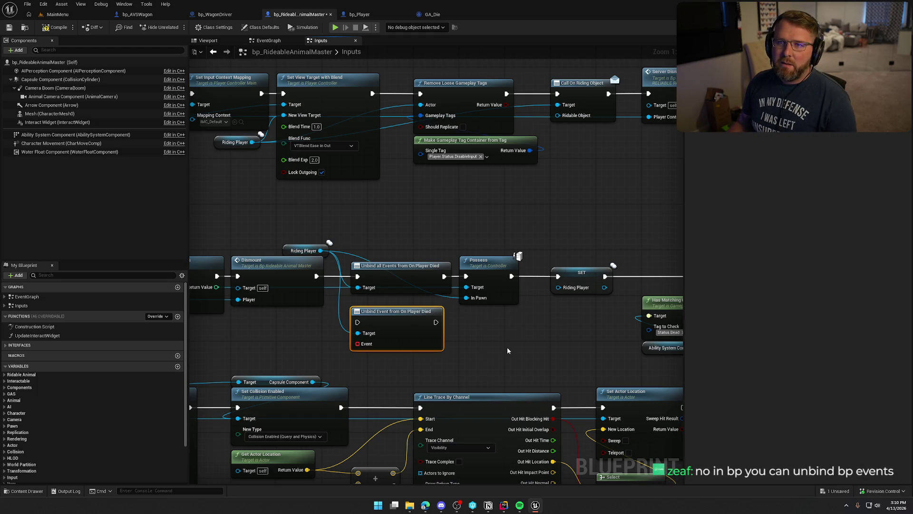
left_click_drag(508, 351, 518, 348)
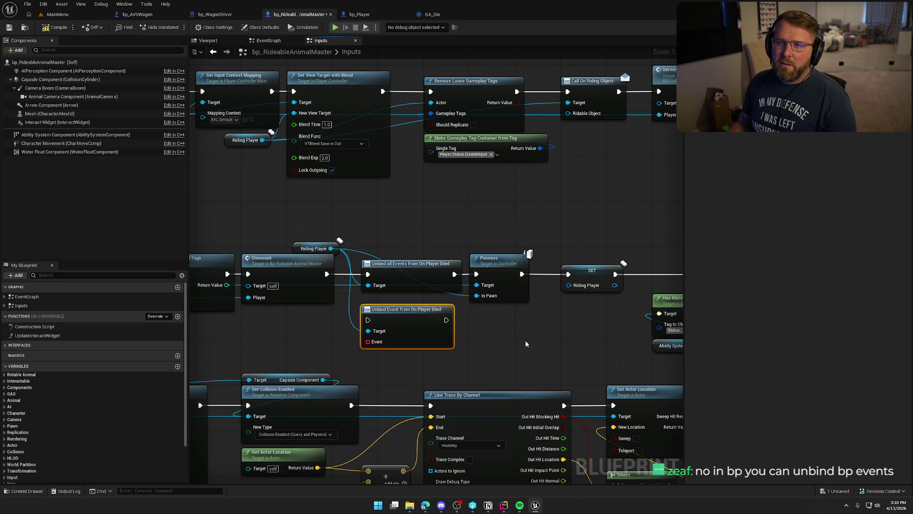
mouse_move(524, 340)
left_mouse_down()
mouse_move(545, 271)
mouse_move(605, 227)
left_mouse_up()
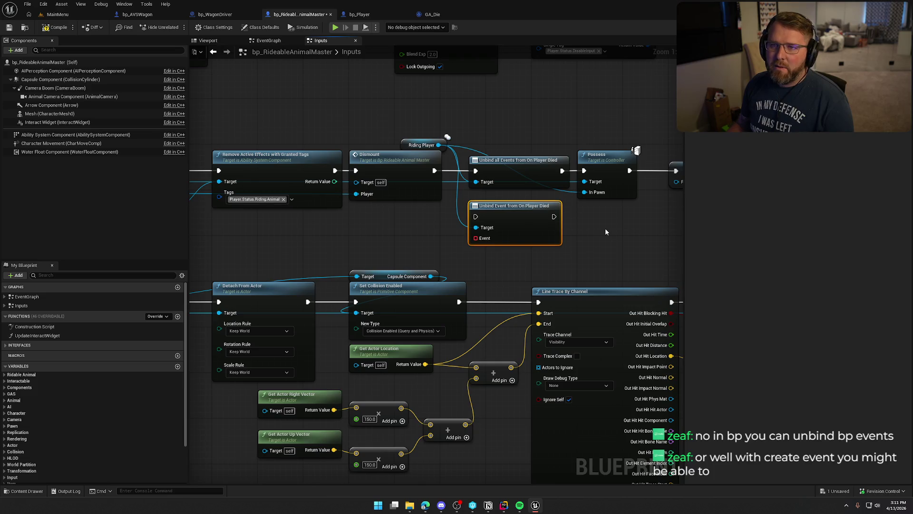
mouse_move(510, 216)
left_mouse_down()
mouse_move(512, 208)
mouse_move(406, 229)
left_mouse_up()
type("create event")
key("Return")
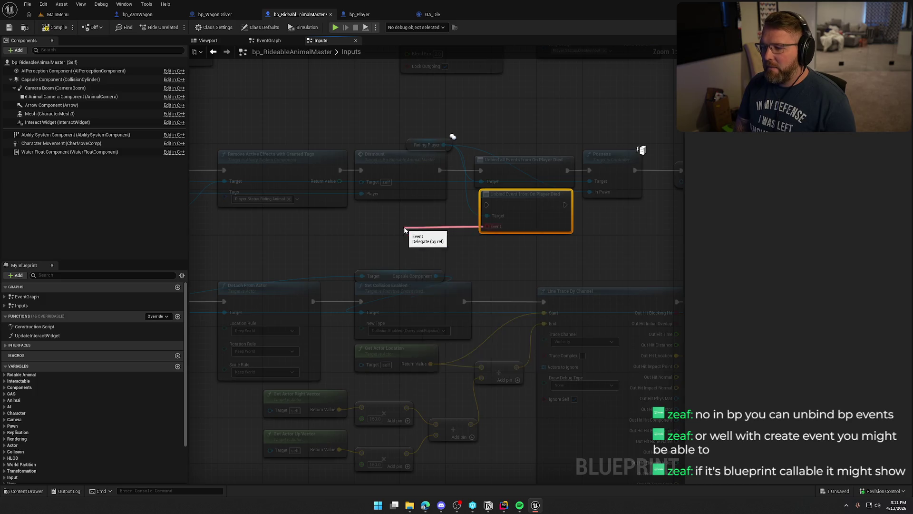
left_click(428, 249)
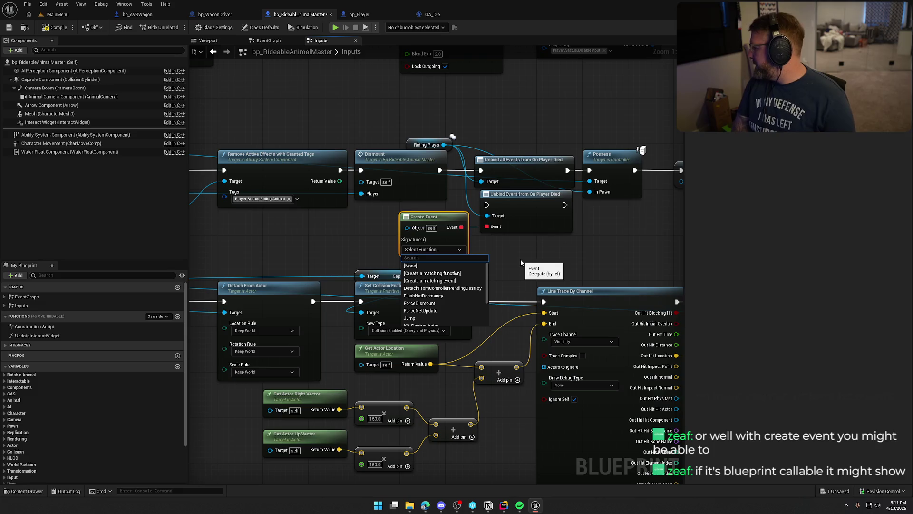
type("ridin")
left_click(523, 260)
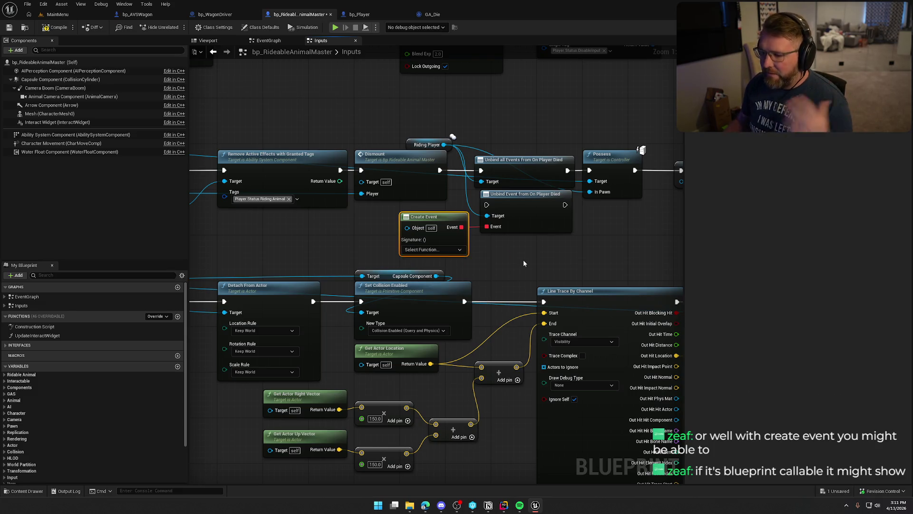
key("alt+Tab")
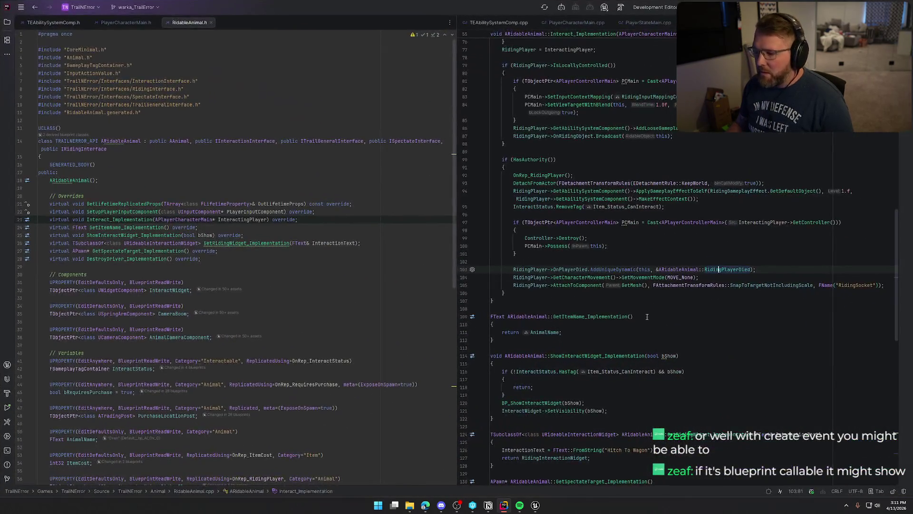
Check RidingPlayerDied's declaration in RidableAnimal.h, then delete the new Unbind Event and Create Event nodes in Unreal.
left_click(727, 269, "ctrl")
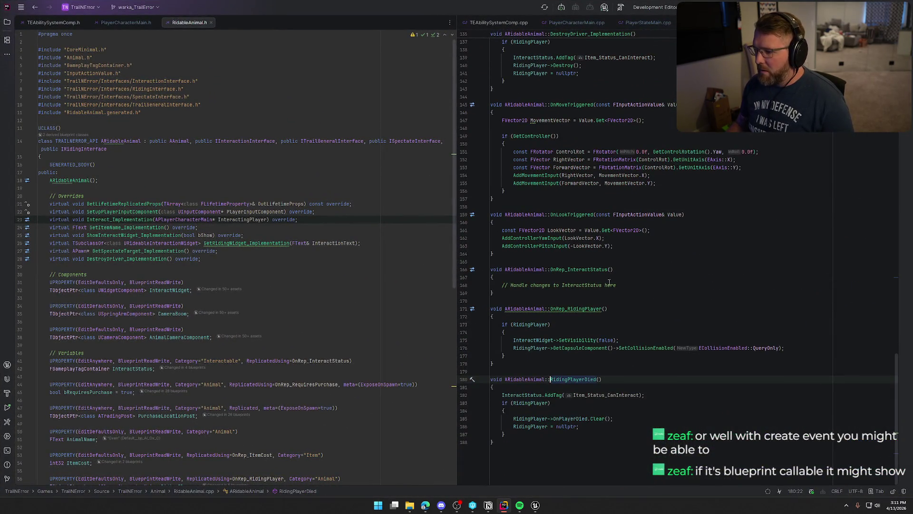
key("ctrl+b")
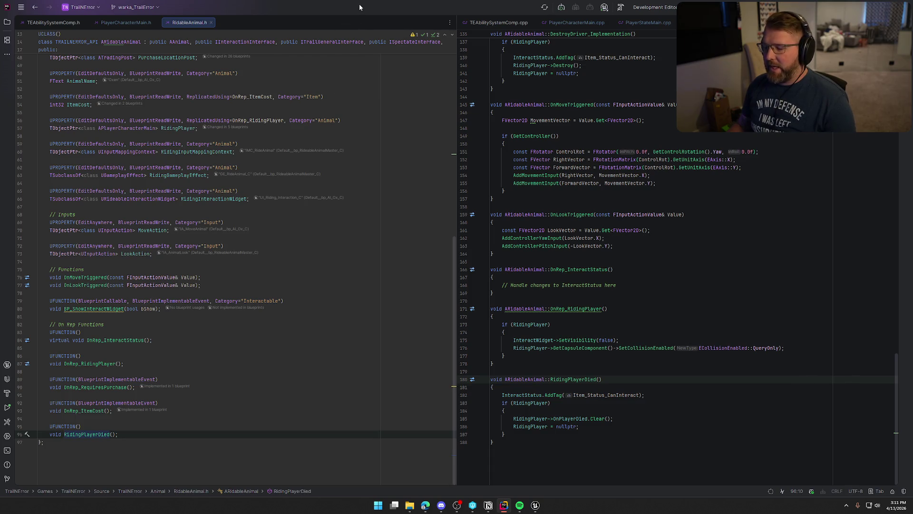
left_click(534, 505)
left_click_drag(555, 278, 397, 209)
key("Delete")
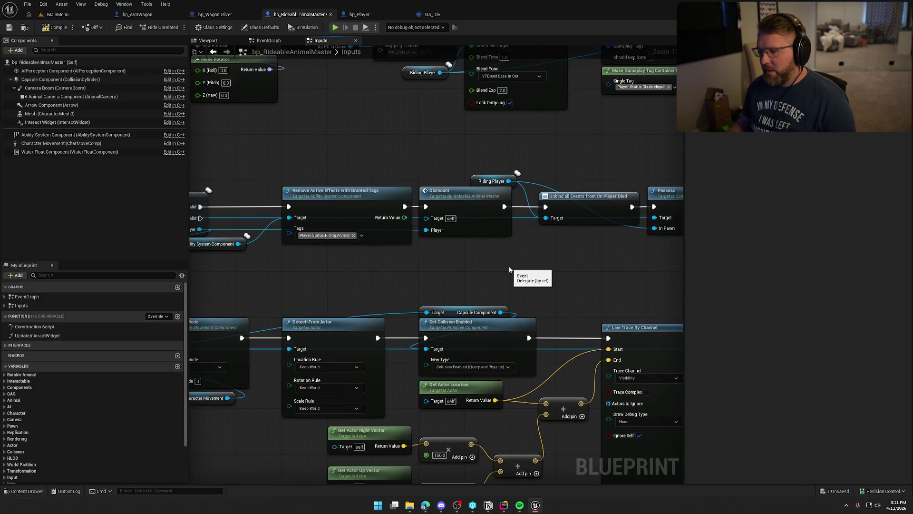
left_click_drag(509, 270, 587, 231)
mouse_move(581, 159)
left_mouse_down()
mouse_move(589, 221)
mouse_move(639, 180)
mouse_move(568, 164)
mouse_move(408, 167)
left_mouse_up()
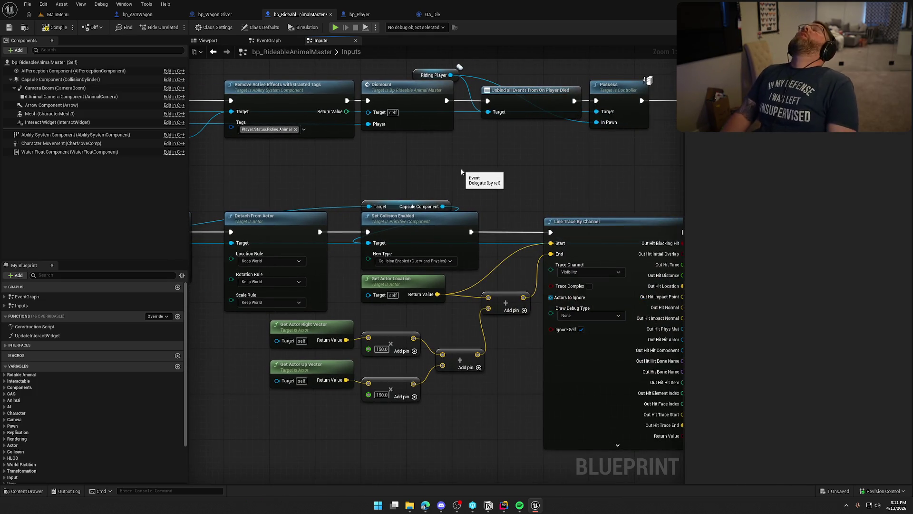
left_click_drag(510, 157, 520, 73)
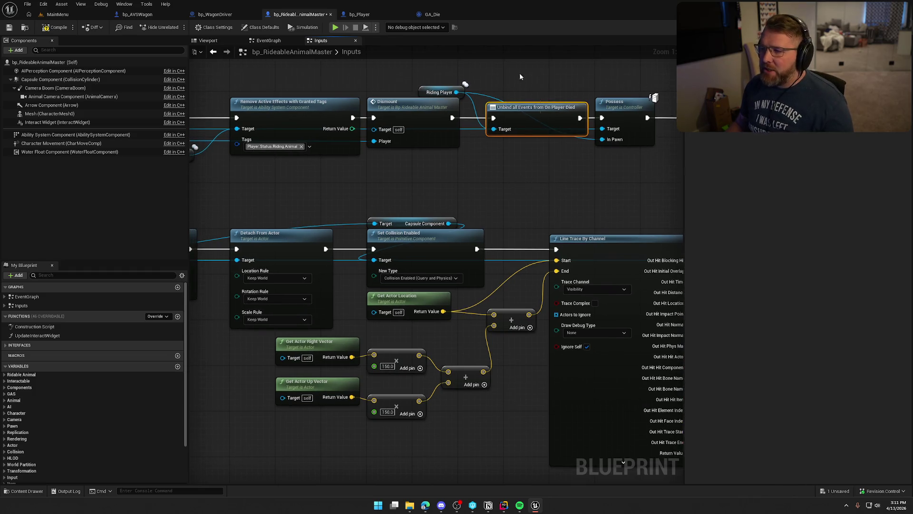
left_click_drag(528, 170, 477, 198)
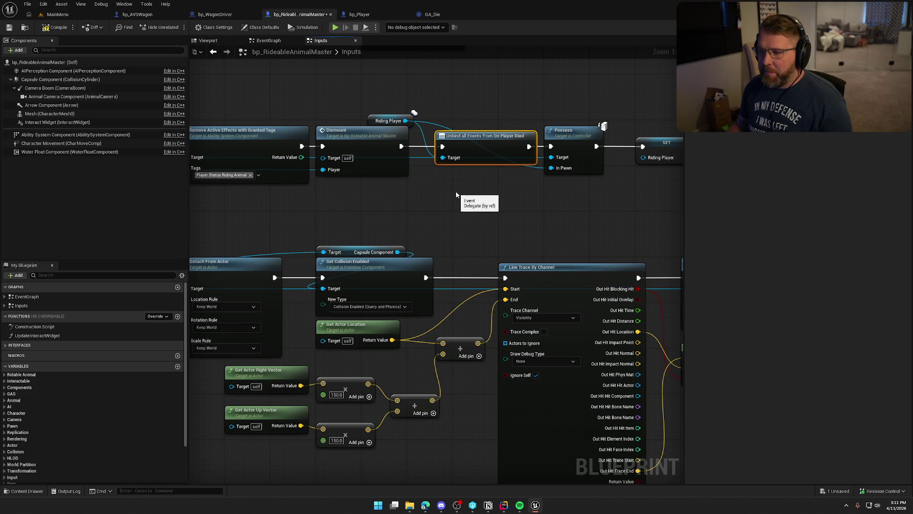
left_click(456, 194)
mouse_move(406, 121)
left_mouse_down()
mouse_move(451, 197)
mouse_move(444, 193)
left_mouse_up()
Add a trial 'Bind Event to On Player Died' node, find its references, then delete it.
type("bin")
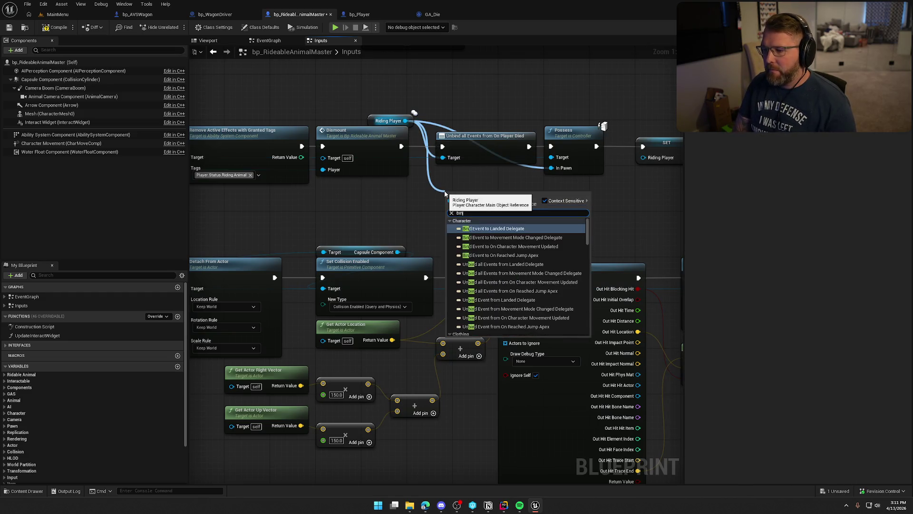
type("d event to on")
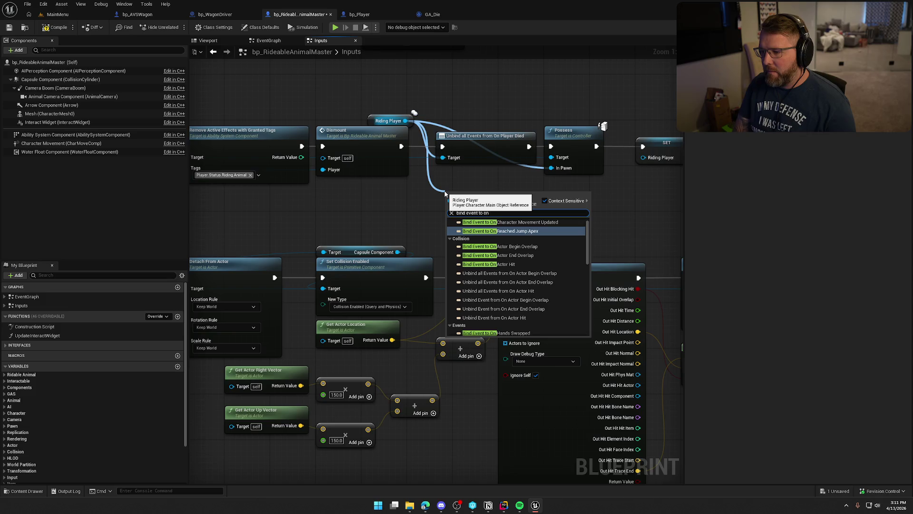
type(" play")
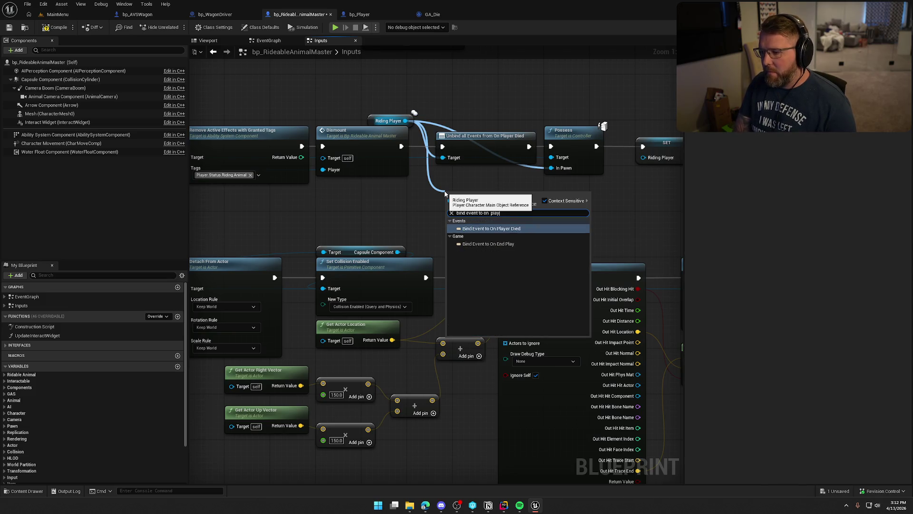
key("Return")
right_click(454, 195)
mouse_move(506, 323)
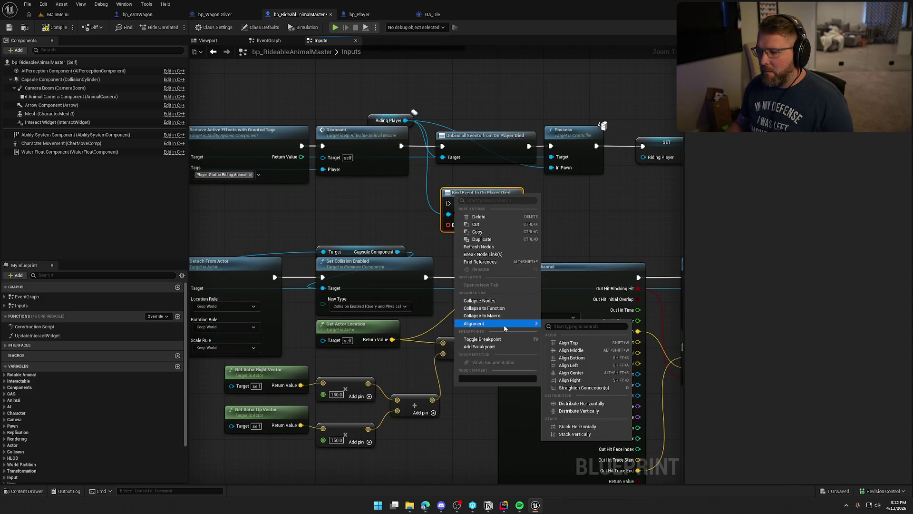
left_click(492, 262)
left_click(670, 411)
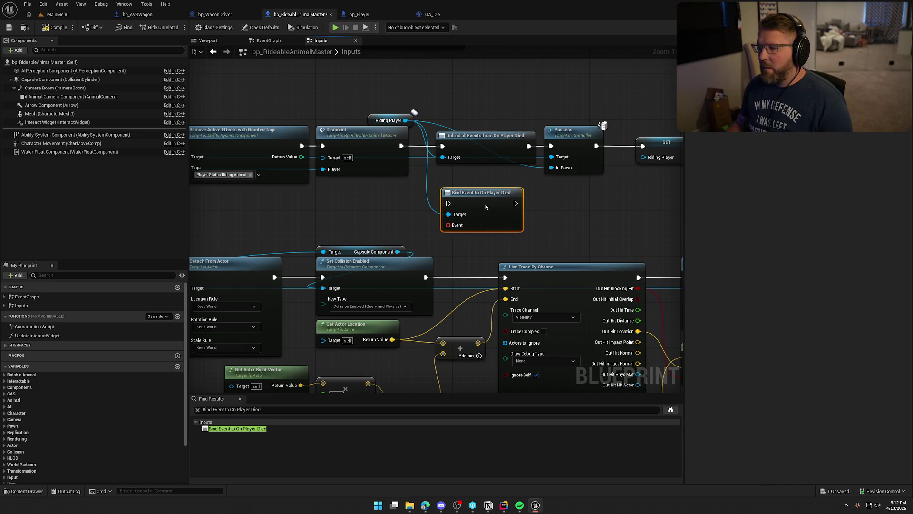
key("Delete")
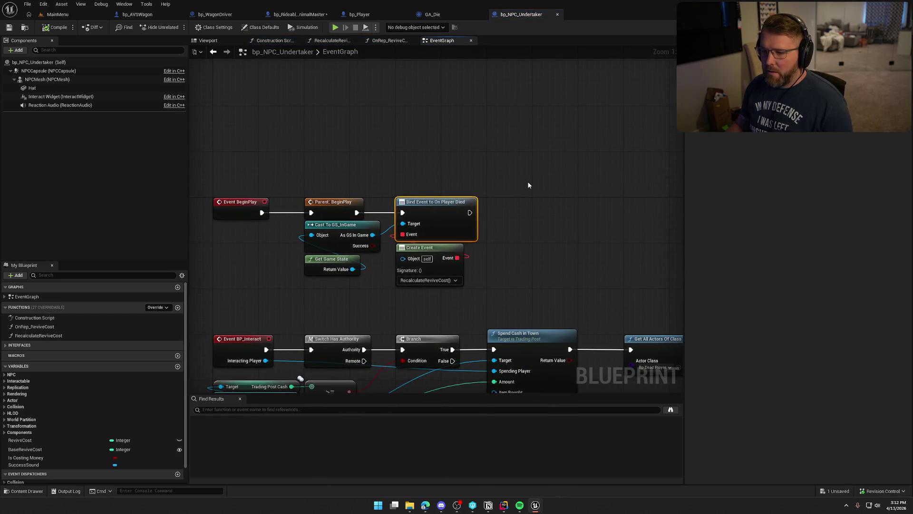
Jump from the Undertaker to bp_WagonSeat's On Player Died binding and close Find Results.
left_click_drag(528, 185, 548, 163)
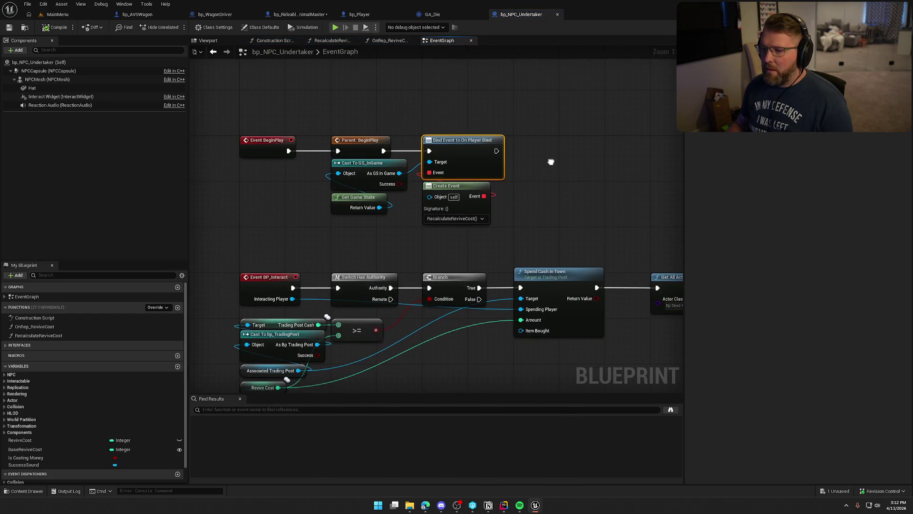
key("ctrl+Tab")
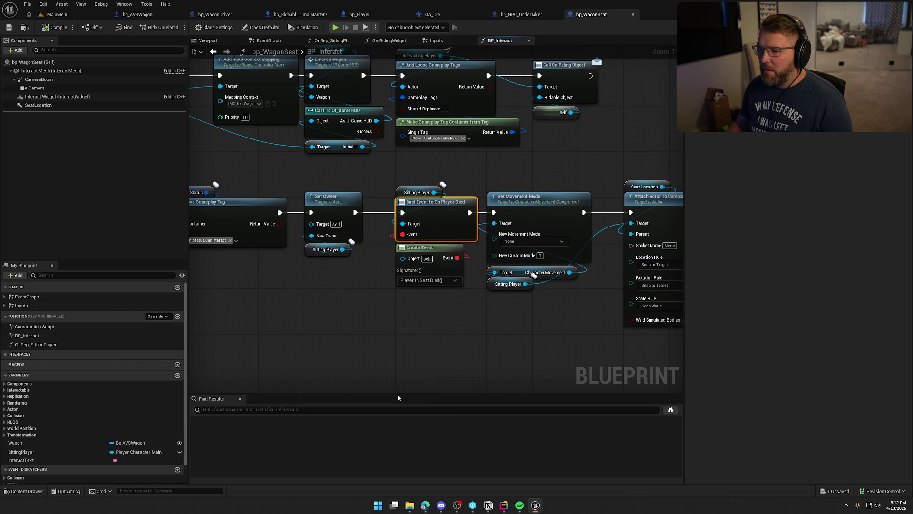
left_click(240, 399)
left_click_drag(322, 367, 393, 371)
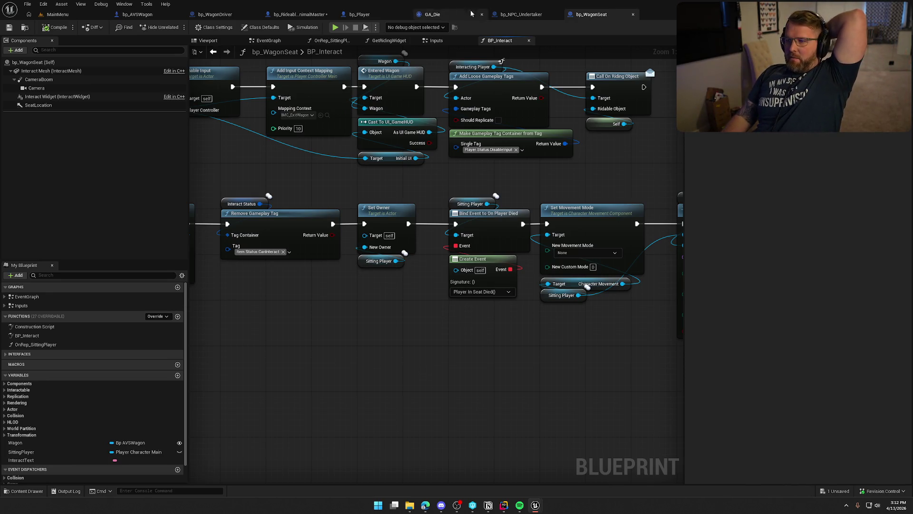
Go back to bp_RideableAnimalMaster, close Find Results and select the Unbind all Events node.
left_click(359, 14)
left_click(305, 14)
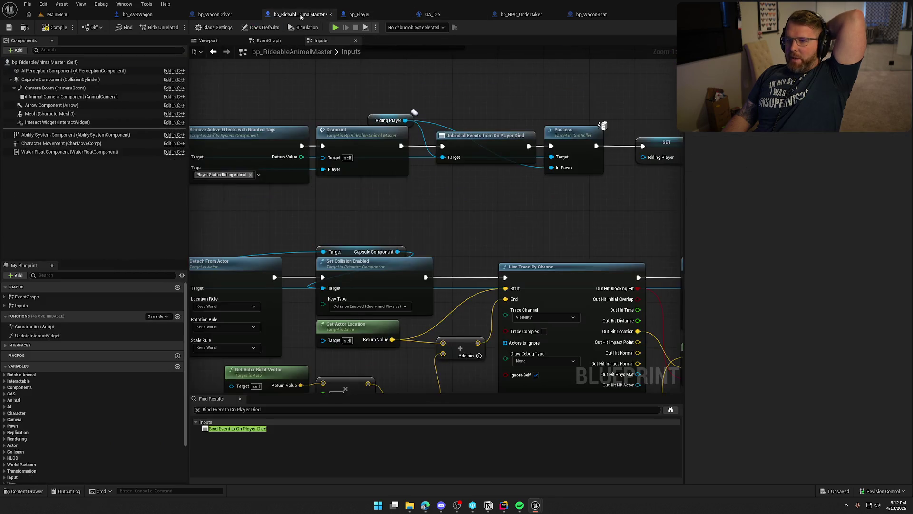
left_click(242, 429)
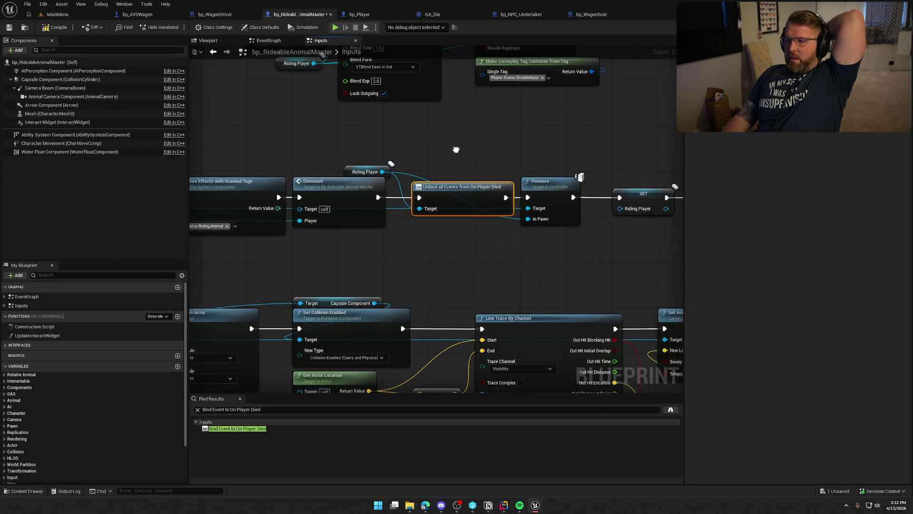
left_click(239, 398)
left_click(346, 163)
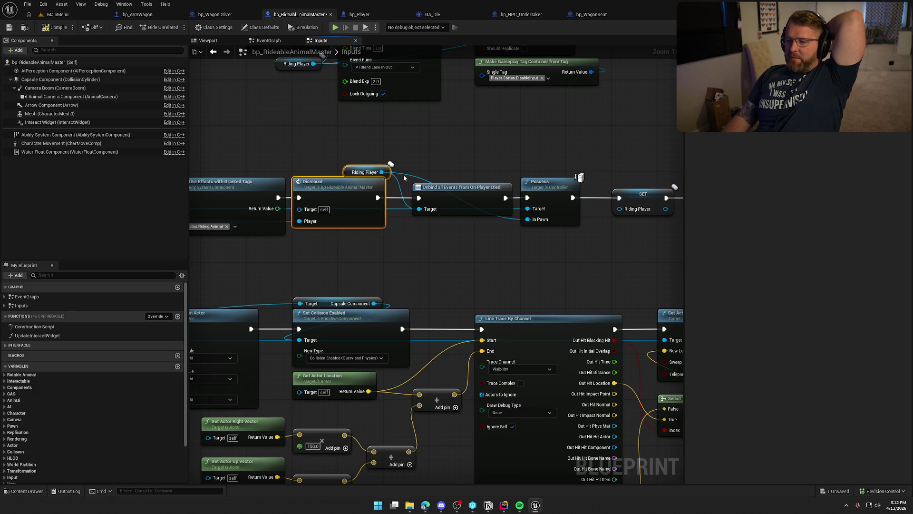
left_click_drag(432, 143, 469, 263)
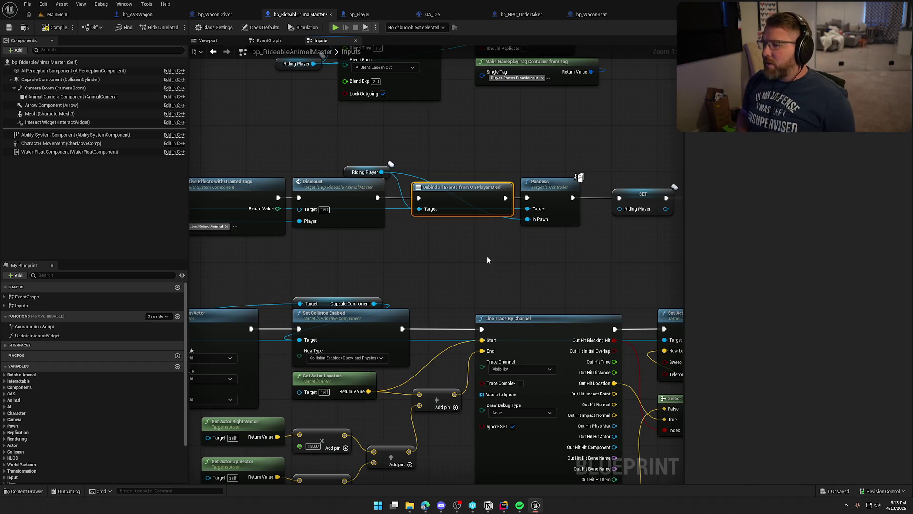
Inspect the Riding Player variable's details and events, then reselect Unbind all Events from On Player Died.
mouse_move(458, 260)
left_mouse_down()
mouse_move(433, 135)
mouse_move(464, 255)
mouse_move(498, 258)
left_mouse_up()
left_click(364, 171)
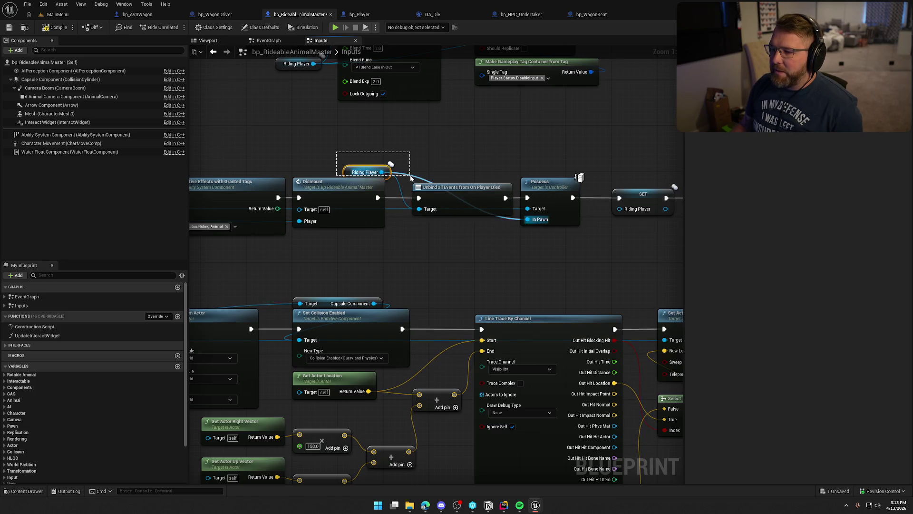
mouse_move(448, 142)
left_mouse_down()
mouse_move(427, 143)
mouse_move(445, 236)
left_mouse_up()
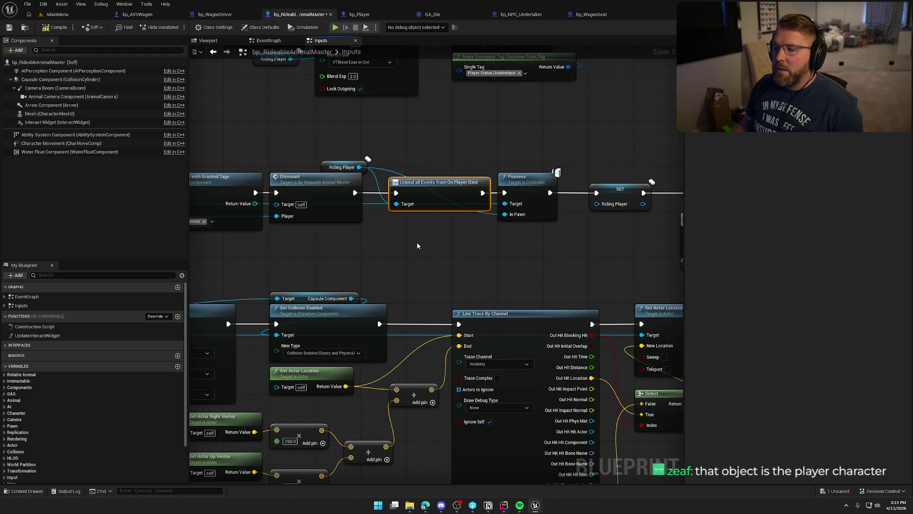
left_click_drag(417, 241, 459, 228)
left_click(379, 160)
left_click_drag(365, 161, 426, 162)
left_click_drag(416, 161, 423, 161)
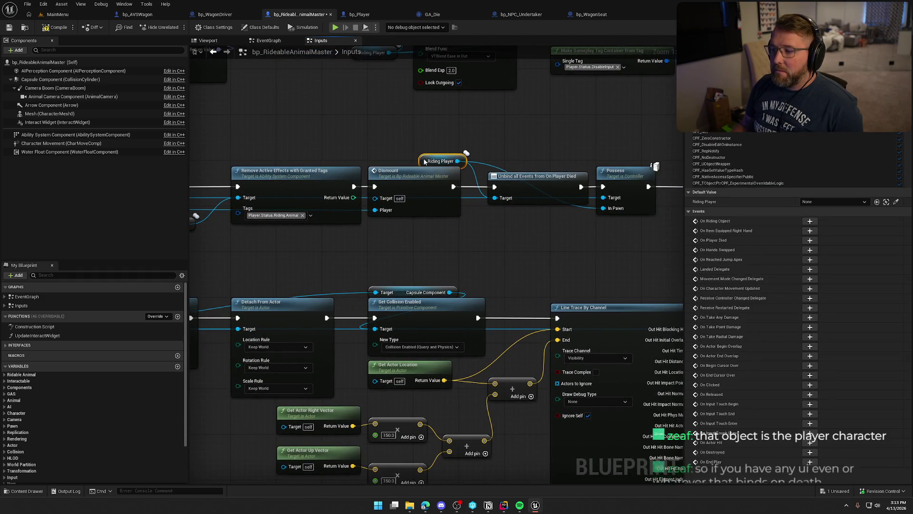
left_click(424, 127)
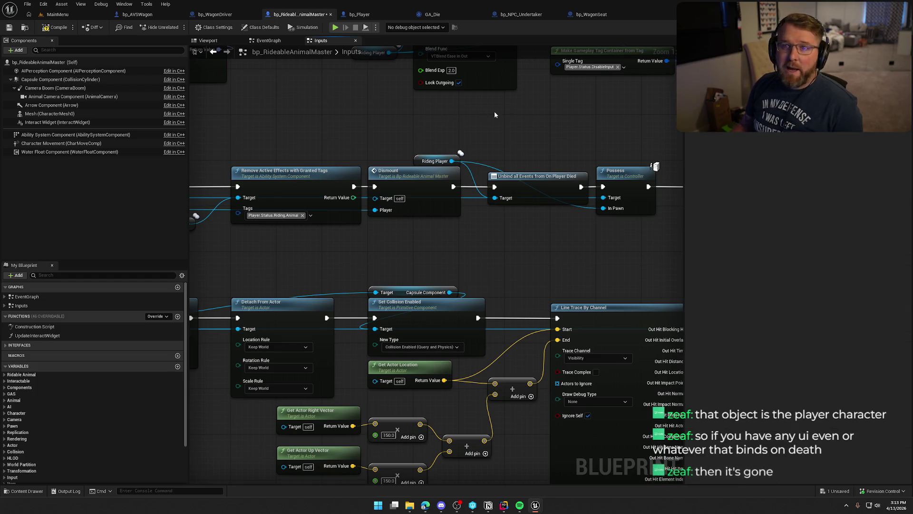
left_click_drag(573, 146, 519, 271)
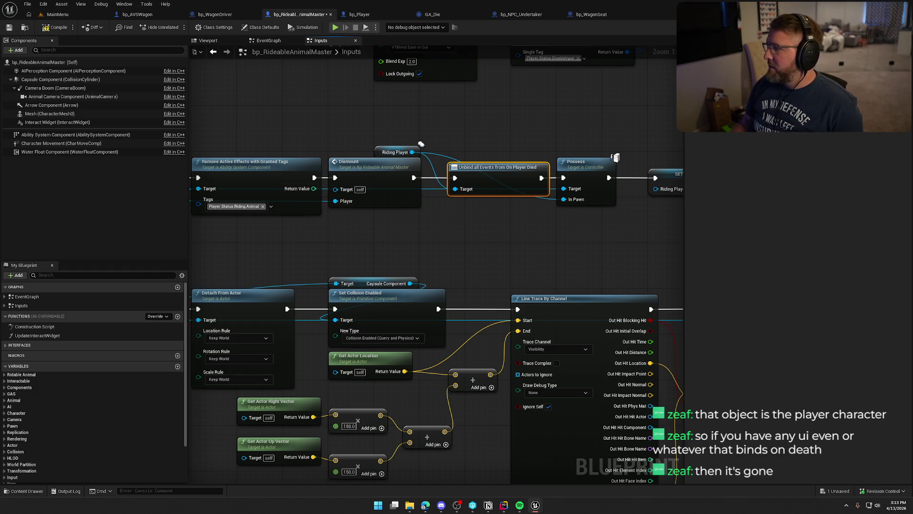
Search all blueprints for On Player Died bindings and review the RideableAnimalMaster, WagonDriver and WagonSeat results.
key("ctrl+shift+f")
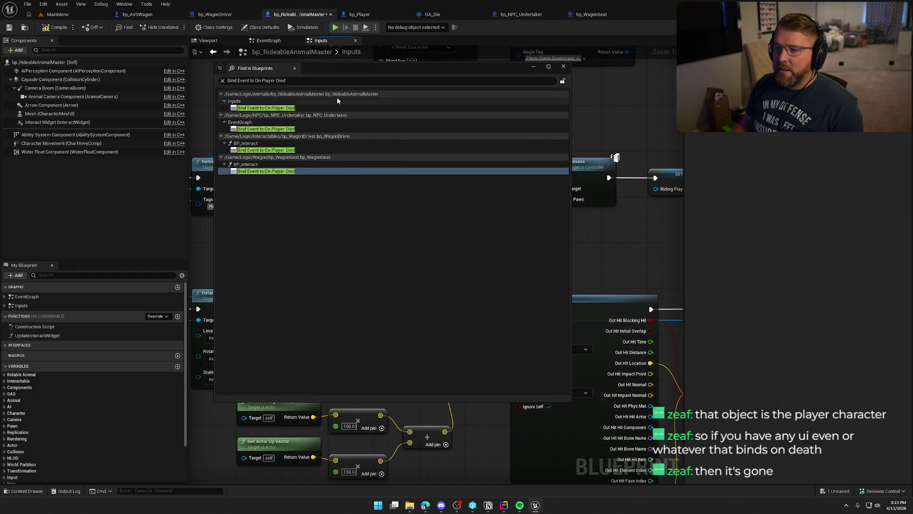
left_click(268, 108)
left_click(277, 150)
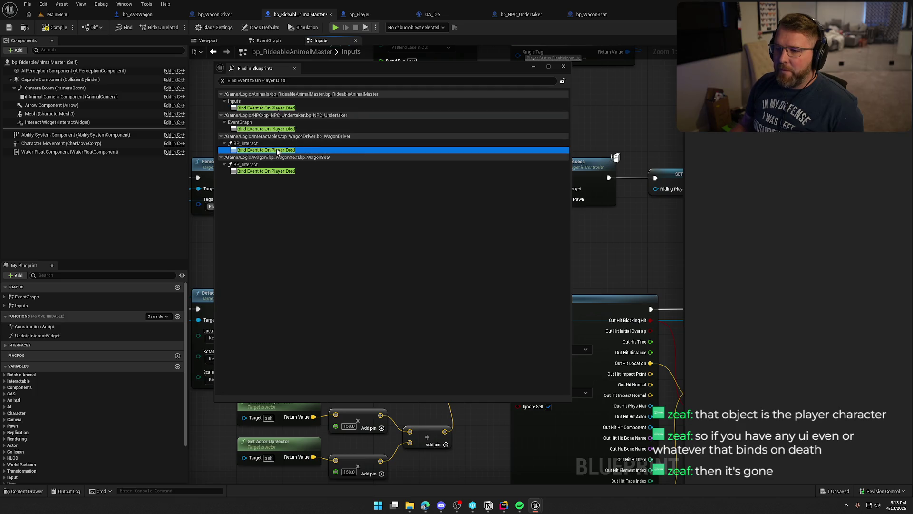
left_click(263, 172)
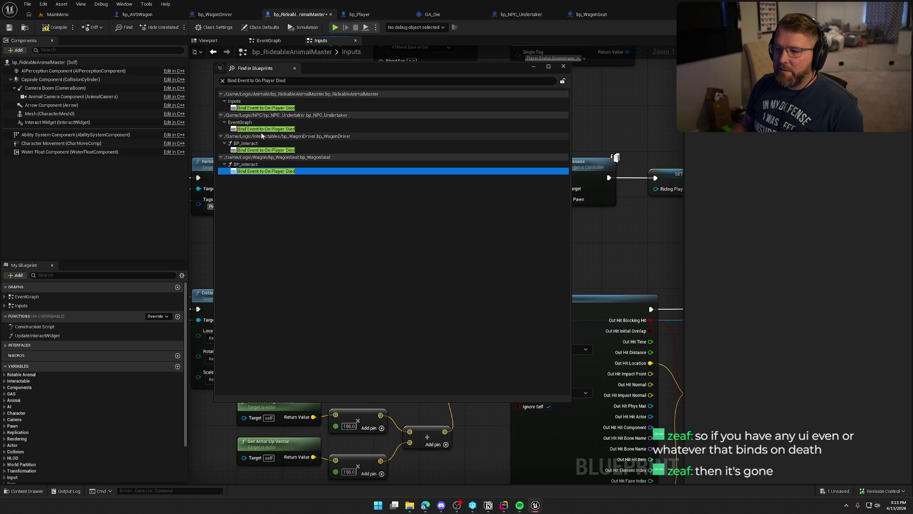
left_click(343, 64)
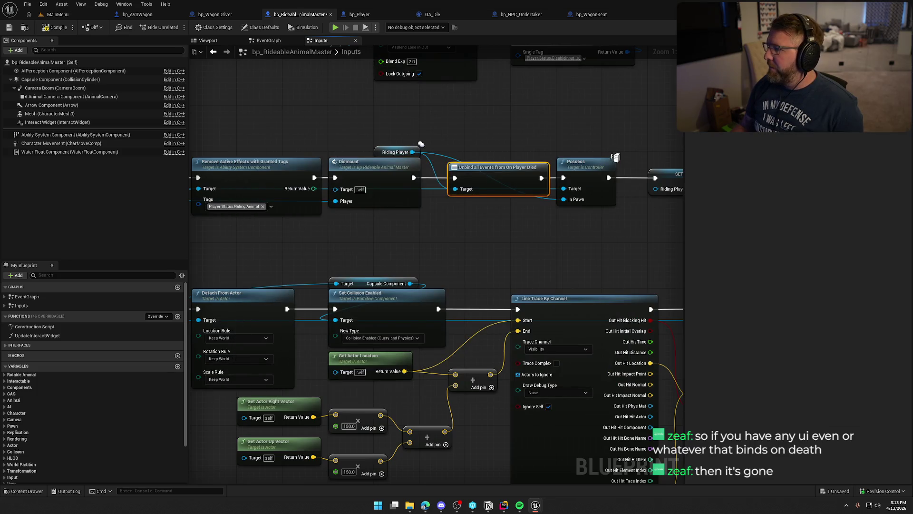
right_click(521, 157)
scroll(266, 157, "down", 1)
scroll(648, 128, "up", 1)
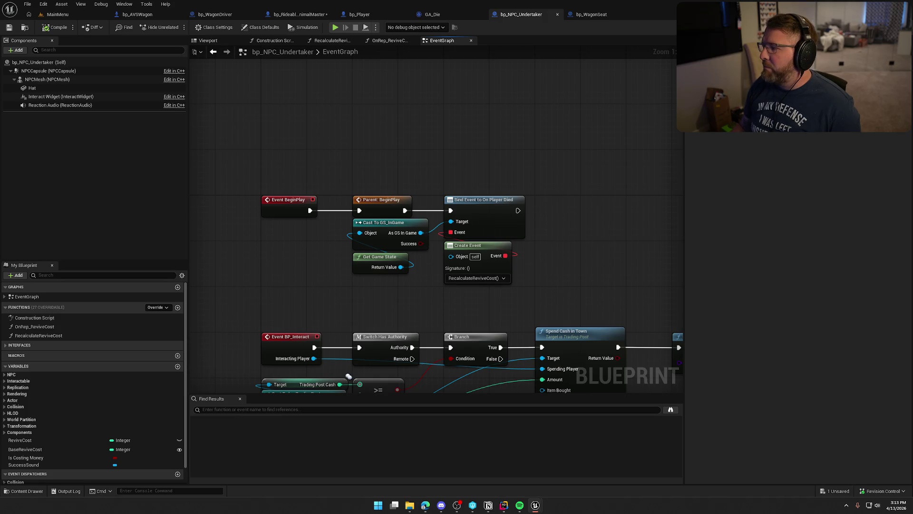
Return to the bp_RideableAnimalMaster Inputs graph, then bring up RidableAnimal.h/.cpp in Rider.
left_click(300, 14)
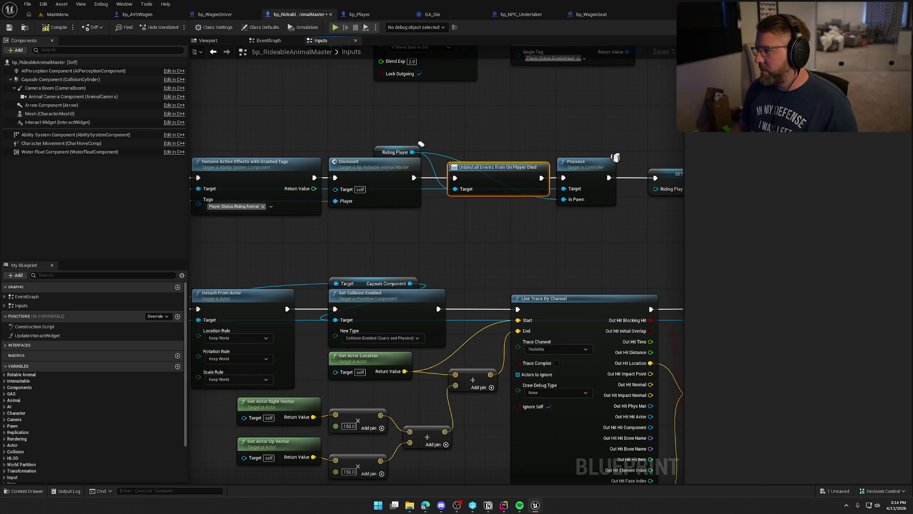
left_click(452, 122)
left_click(510, 509)
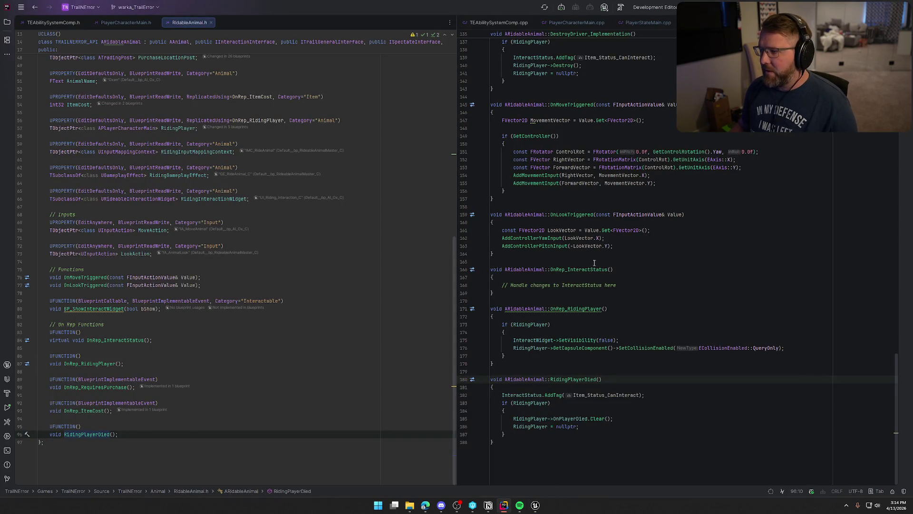
Review the OnPlayerDied AddUniqueDynamic binding in Interact_Implementation, then go back to Unreal.
scroll(727, 275, "up", 10)
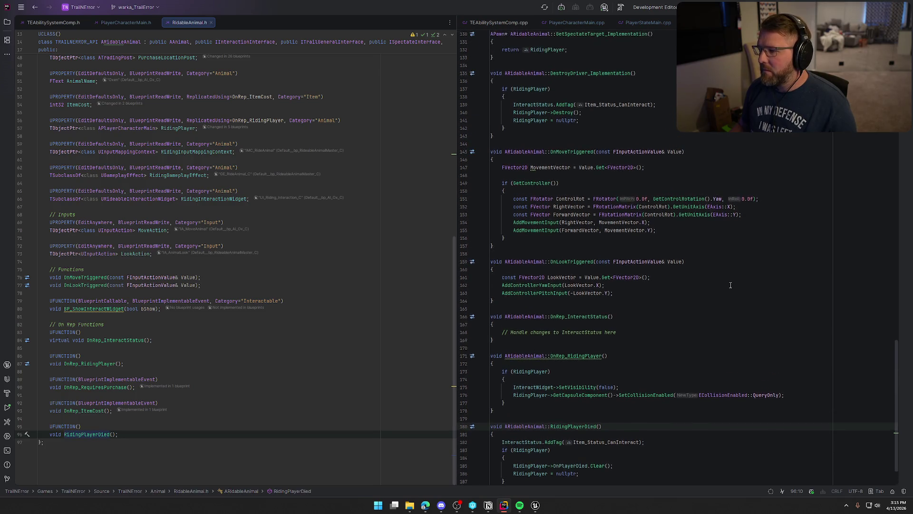
scroll(721, 309, "up", 7)
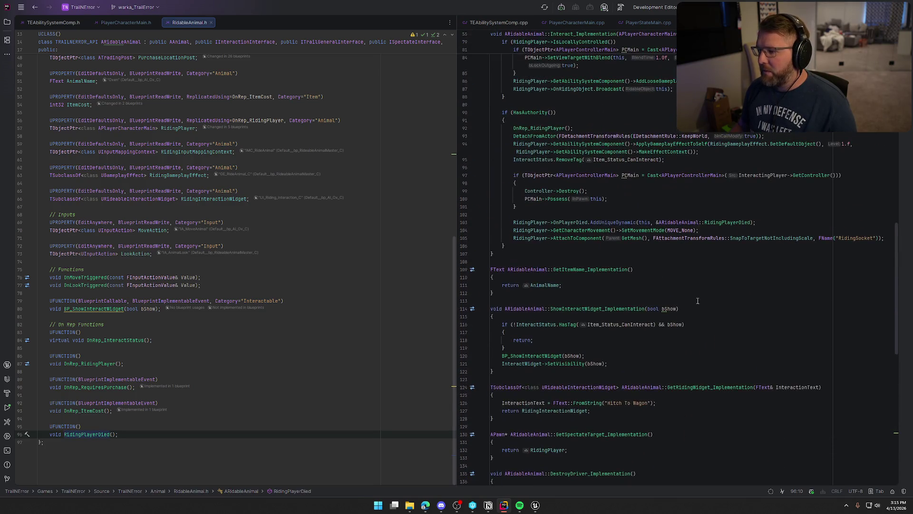
left_click(616, 222)
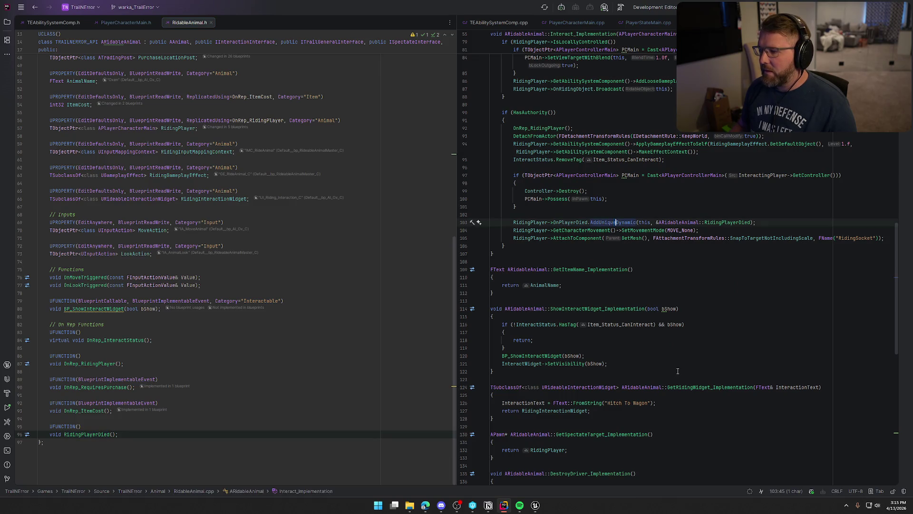
key("alt+Tab")
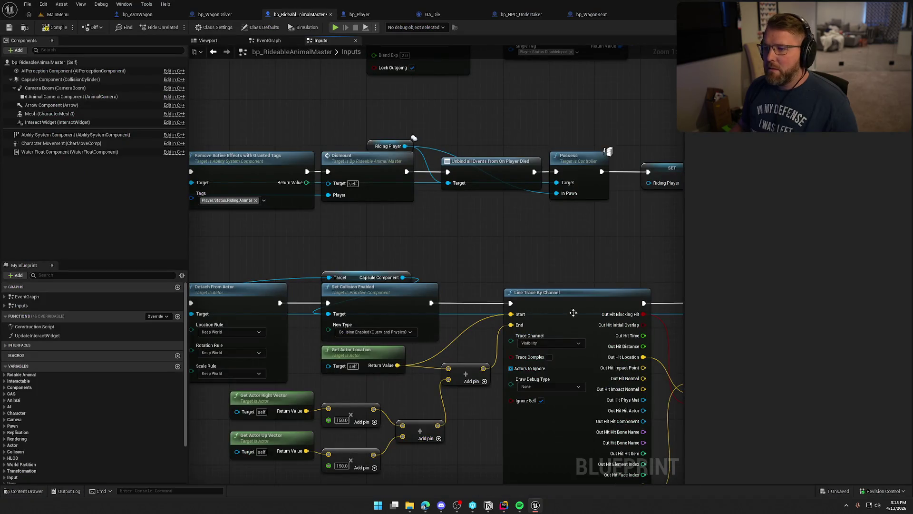
Compile the bp_RideableAnimalMaster blueprint.
left_click(471, 177)
right_click(478, 208)
left_click(510, 119)
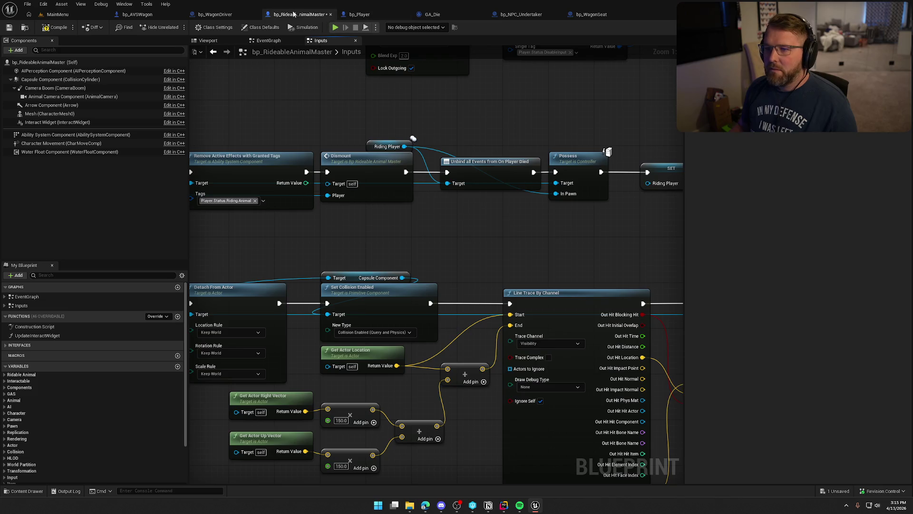
left_click(55, 27)
left_click_drag(285, 97, 351, 126)
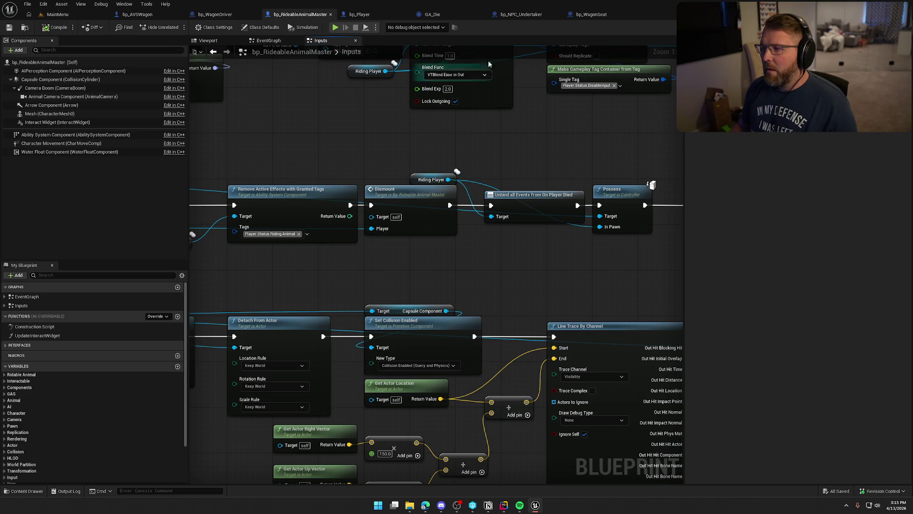
Close bp_NPC_Undertaker, review the bp_WagonSeat and bp_AVSWagon graphs, then switch to Rider.
middle_click(523, 16)
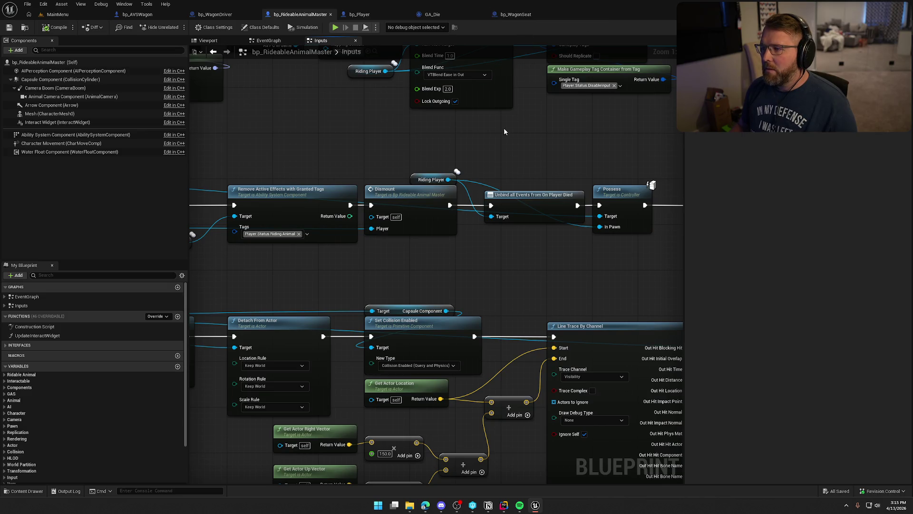
left_click(516, 14)
mouse_move(446, 175)
left_mouse_down()
mouse_move(244, 171)
mouse_move(515, 131)
mouse_move(763, 169)
left_mouse_up()
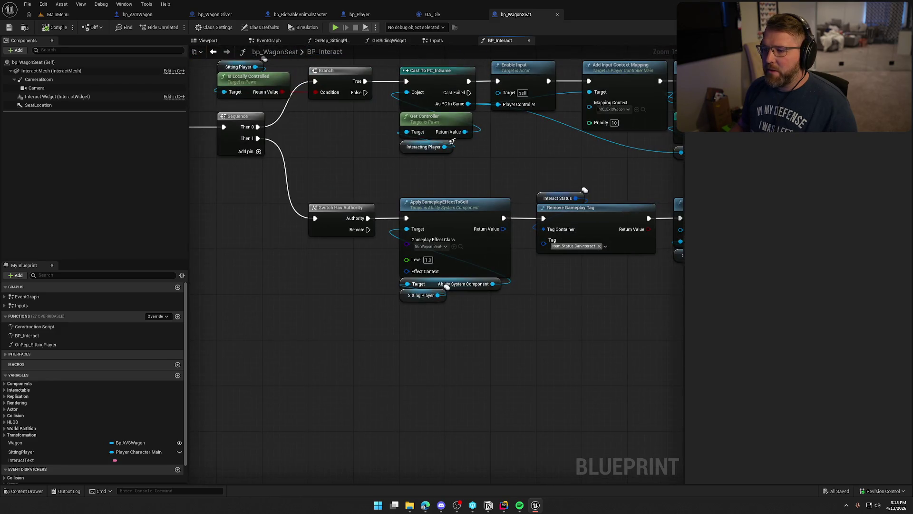
left_click_drag(594, 190, 180, 205)
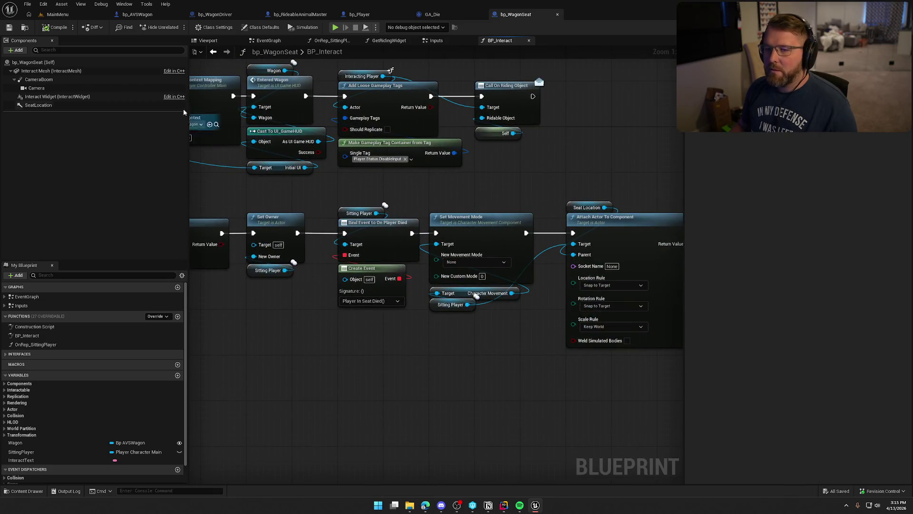
left_click(136, 14)
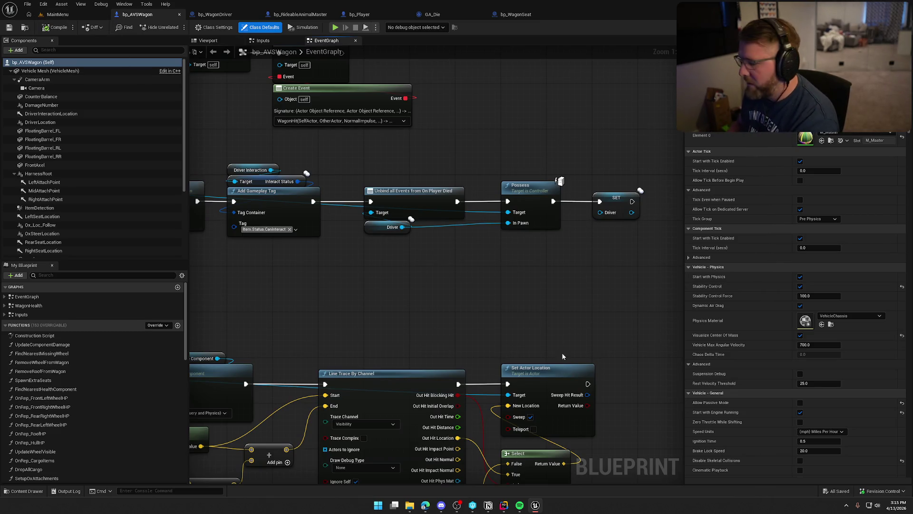
left_click(504, 505)
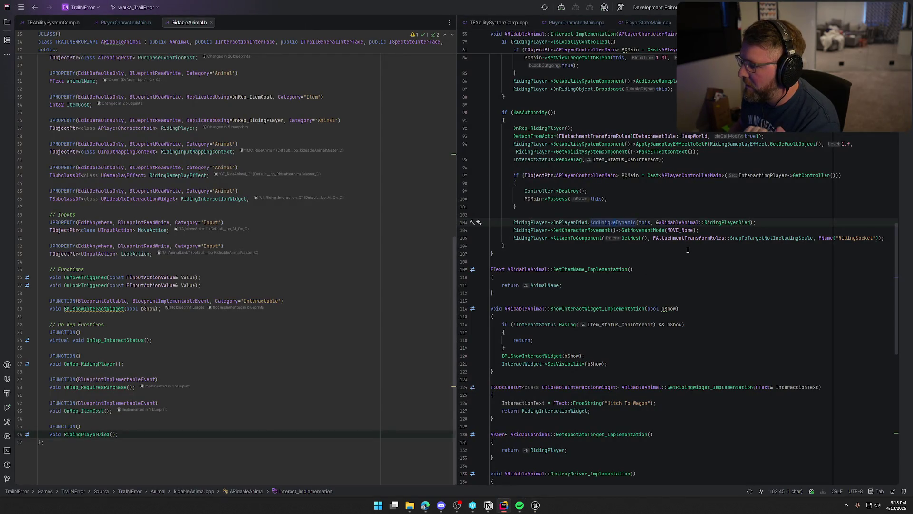
Return to Unreal and pan bp_AVSWagon's EventGraph to show the Exit Wagon node.
left_click(535, 506)
left_click_drag(521, 313, 562, 309)
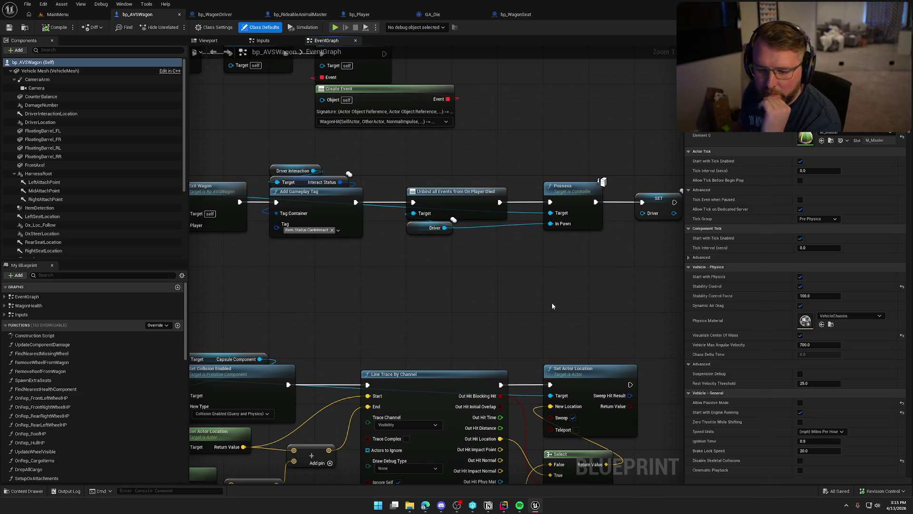
Glance at the Output Log, then start and stop a quick Play session.
left_click(66, 491)
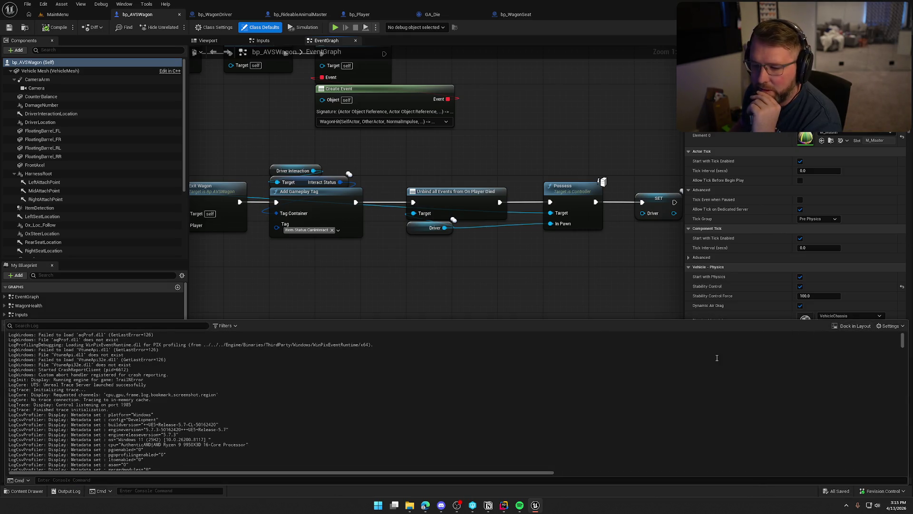
left_click(844, 328)
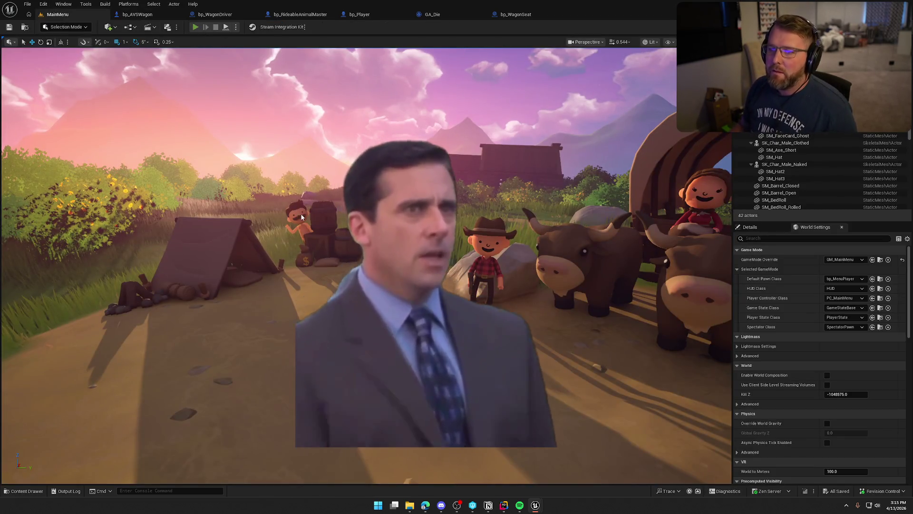
left_click(196, 27)
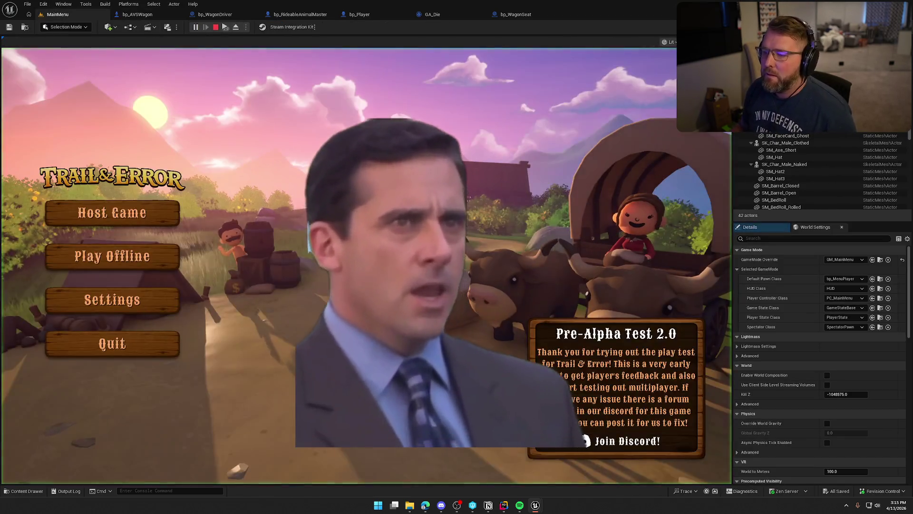
key("Escape")
Load the GameWorld level from the Maps folder in the Content Drawer.
key("ctrl+space")
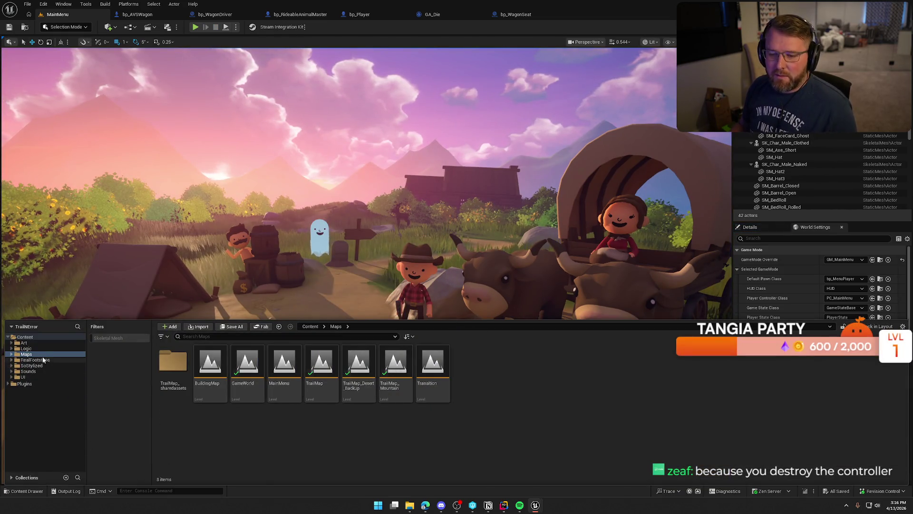
left_click(26, 348)
left_click(27, 354)
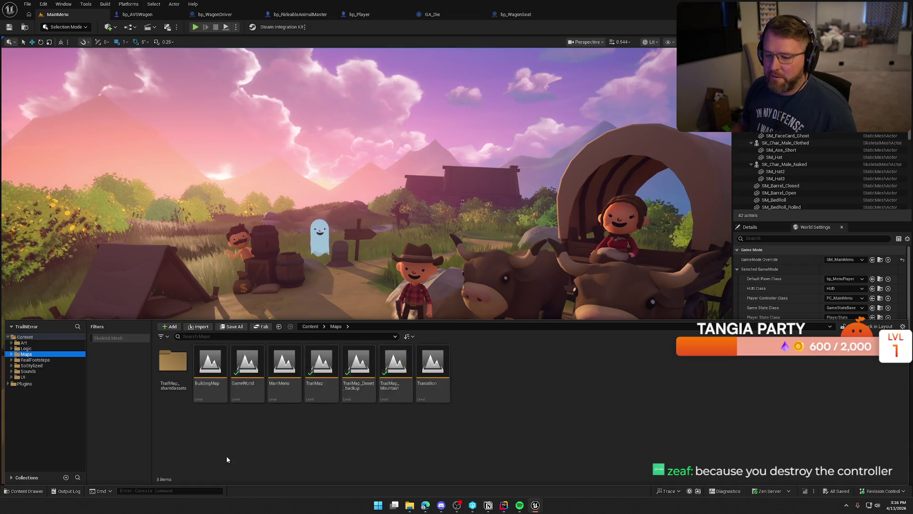
double_click(247, 364)
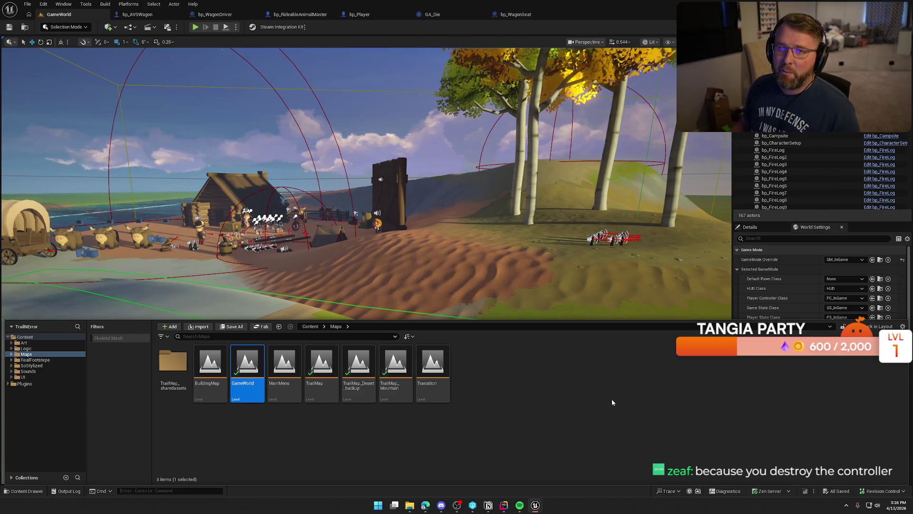
left_click_drag(490, 227, 490, 190)
Start playing the GameWorld level with Alt+P and give the game window focus.
key("g")
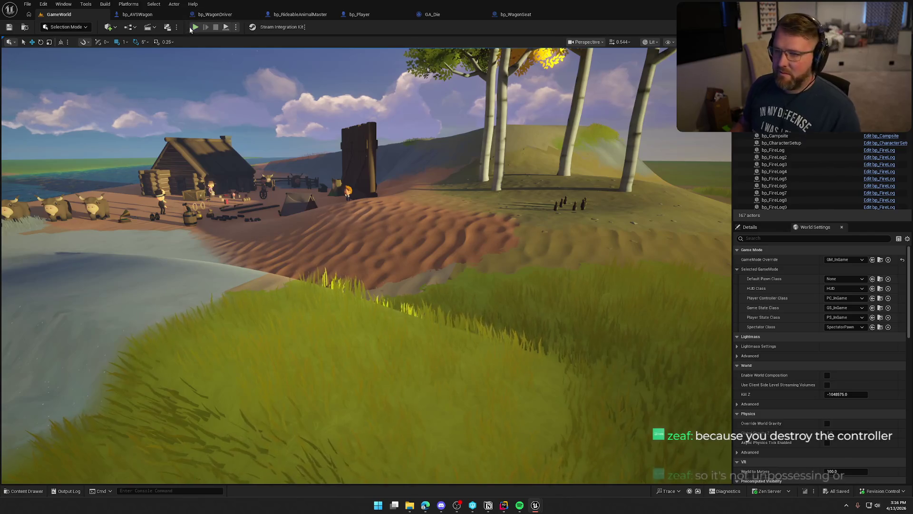
key("alt+p")
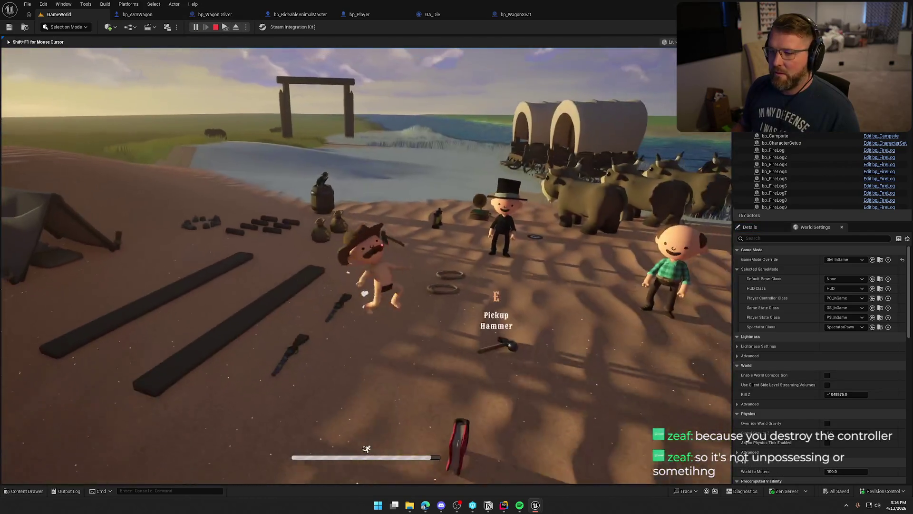
key("super")
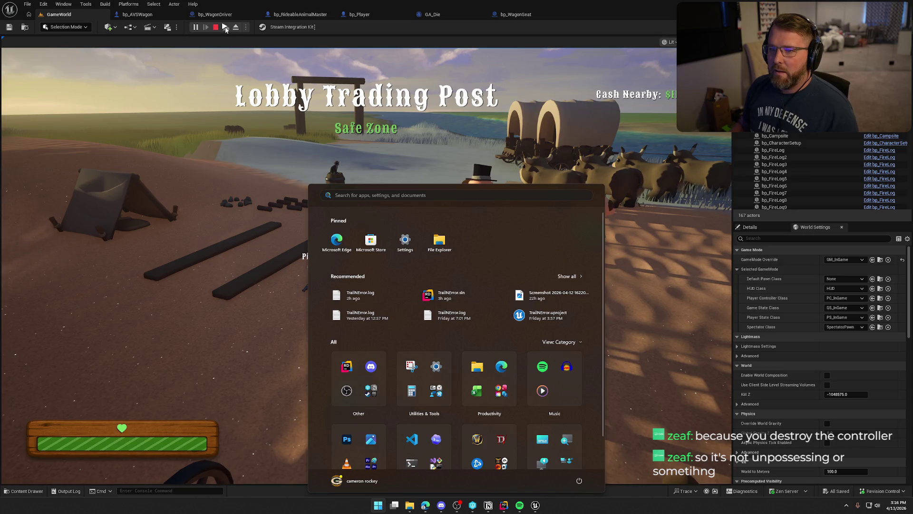
left_click(243, 57)
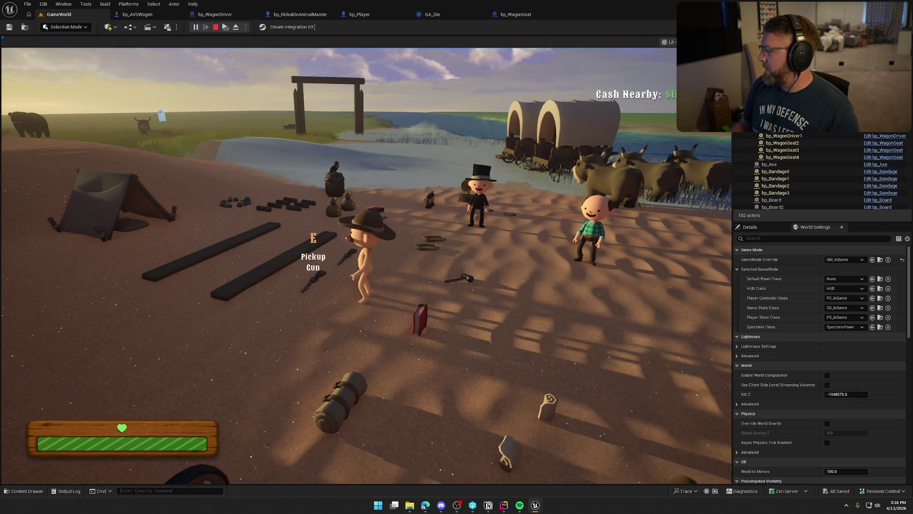
key("super")
left_click(673, 227)
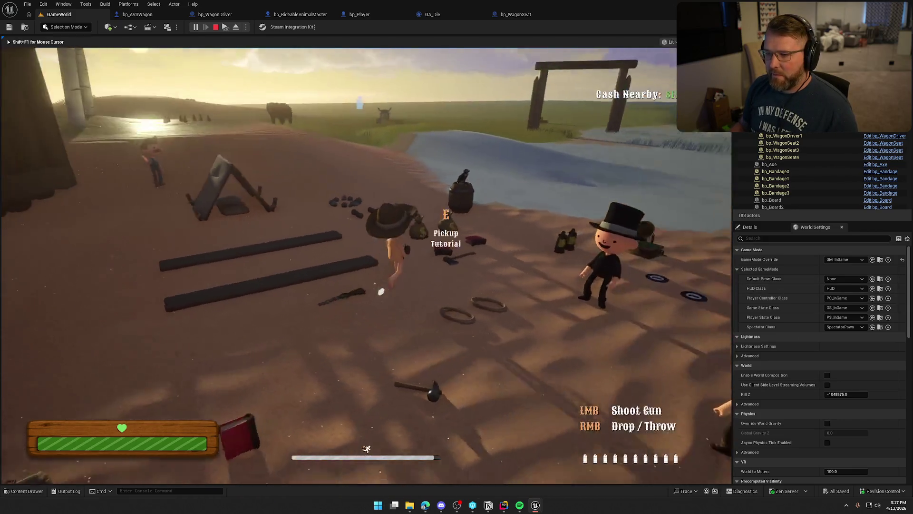
Run the character through the gate and across the grass field to the yak, pressing E.
key("w")
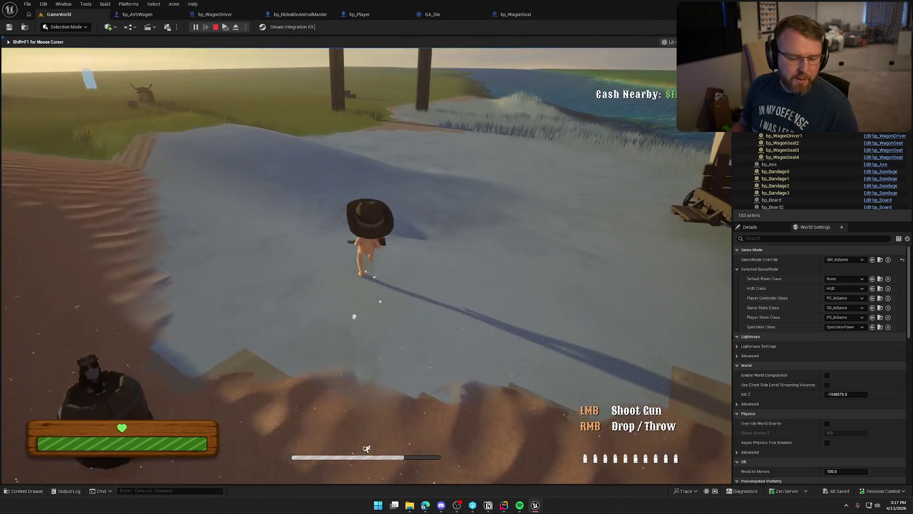
key("w")
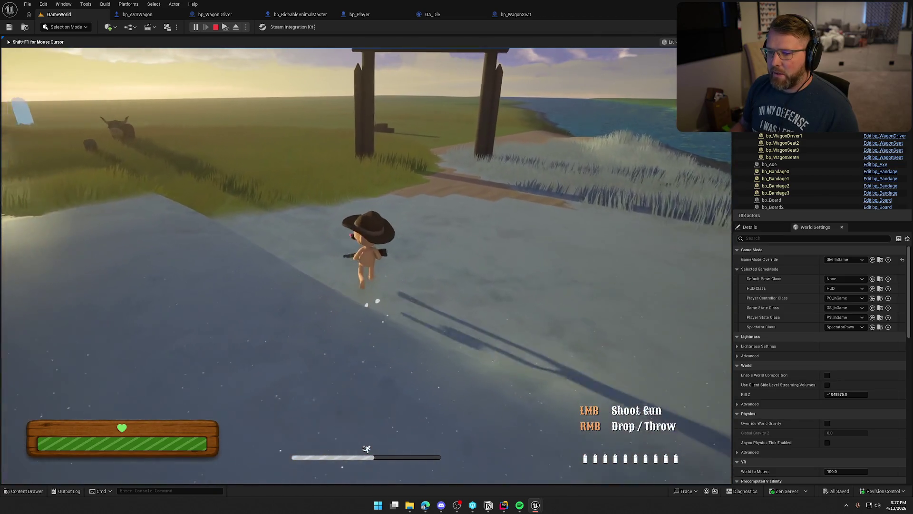
key("w")
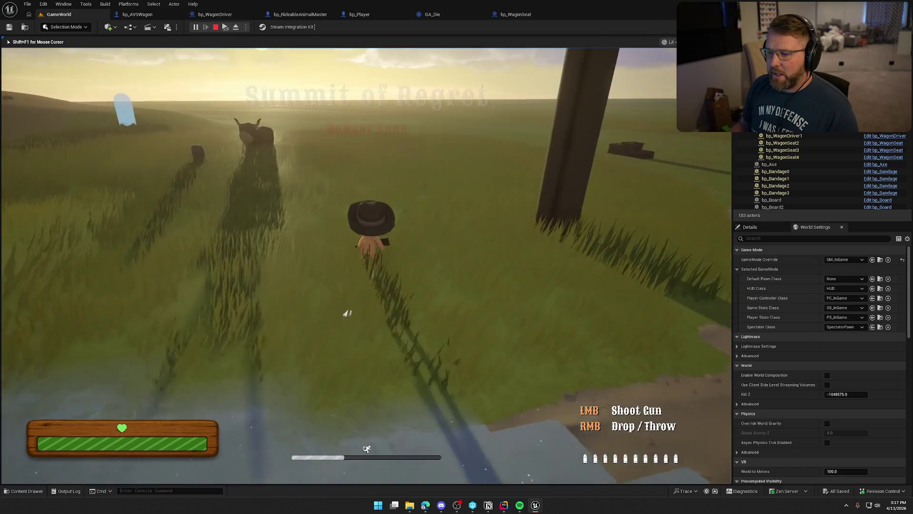
key("w")
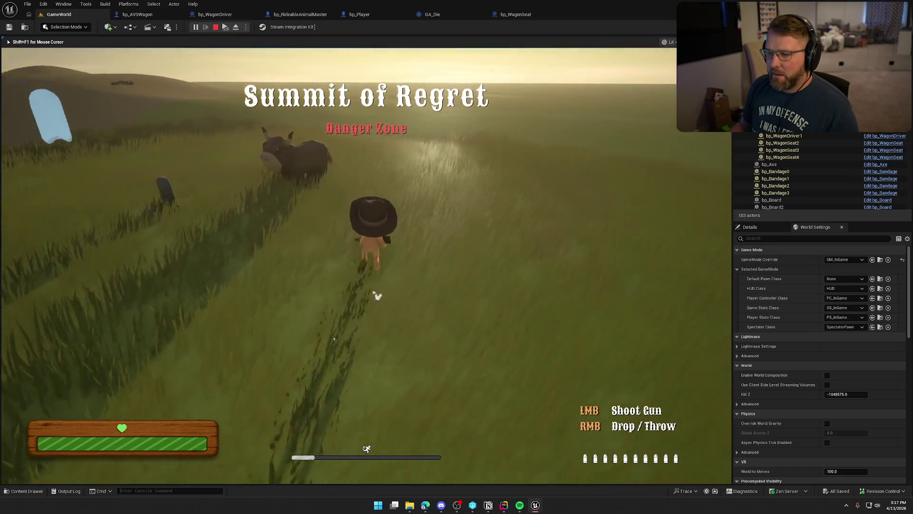
key("w")
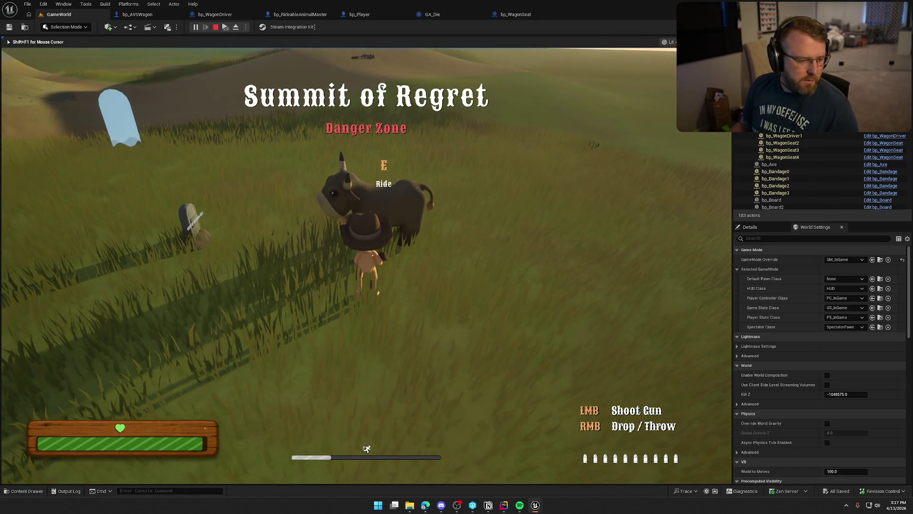
key("e")
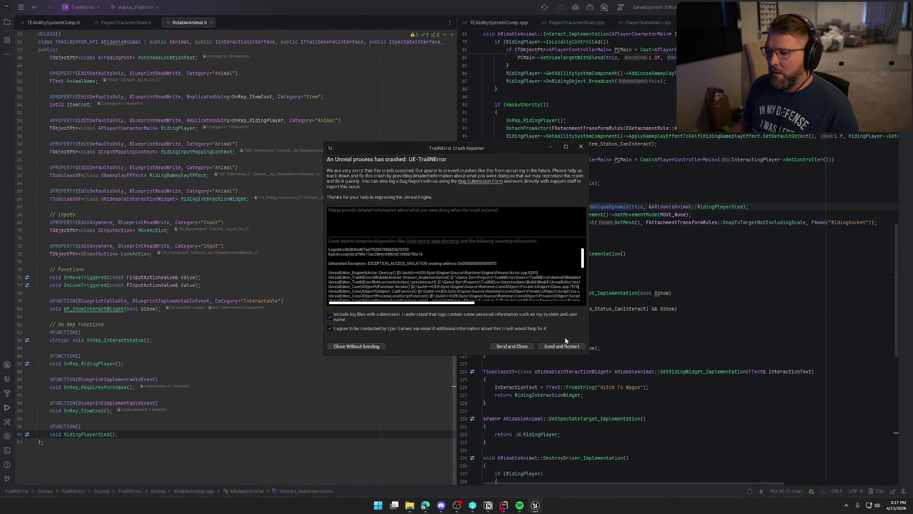
Enlarge the crash report, select its RidableAnimal.cpp call-stack line, then dismiss it.
mouse_move(586, 353)
left_mouse_down()
mouse_move(729, 438)
mouse_move(741, 455)
left_mouse_up()
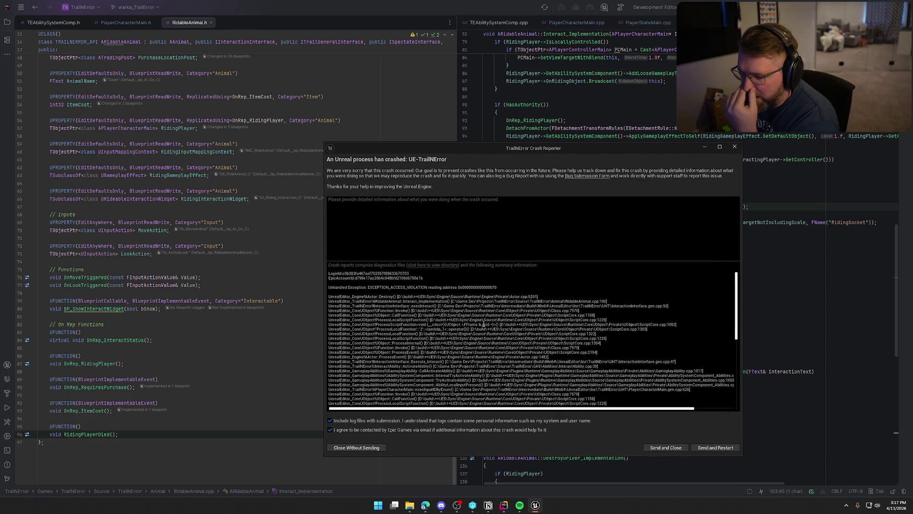
triple_click(610, 303)
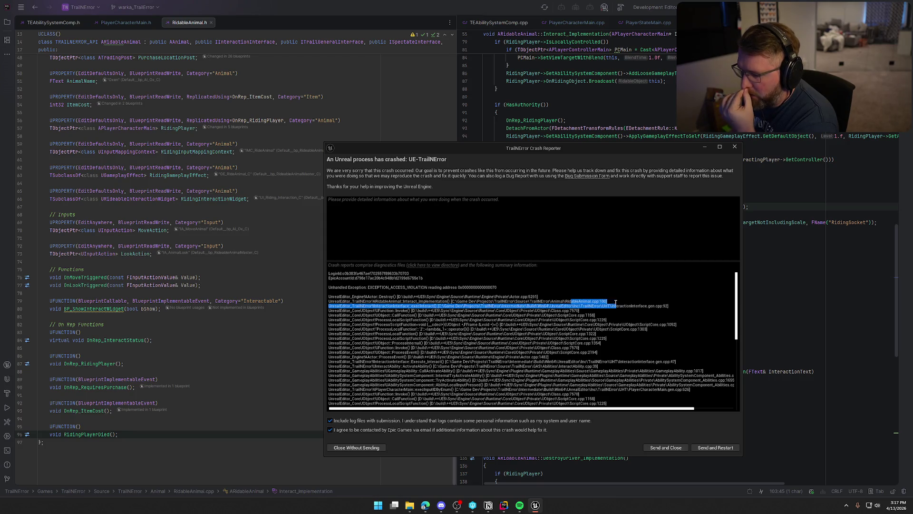
key("alt+Tab")
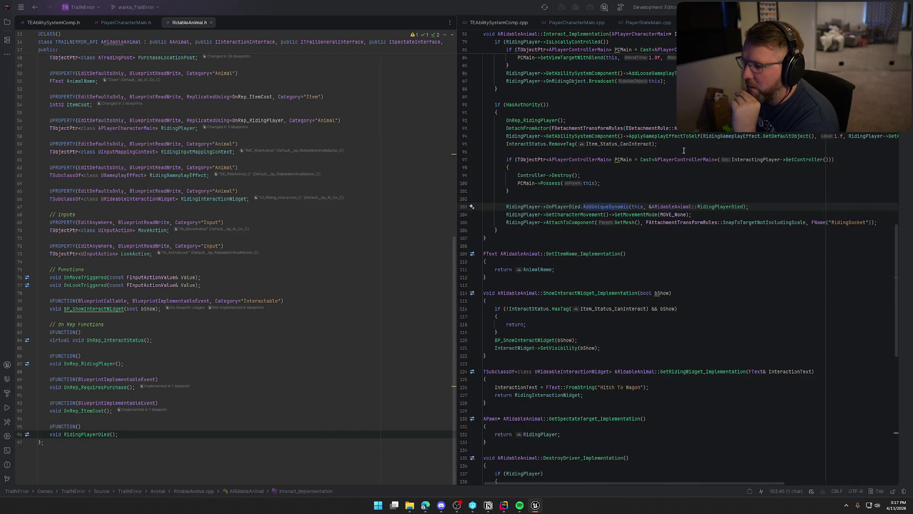
Add an 'if (Controller)' line above Controller->Destroy() in Interact_Implementation.
left_click(540, 184)
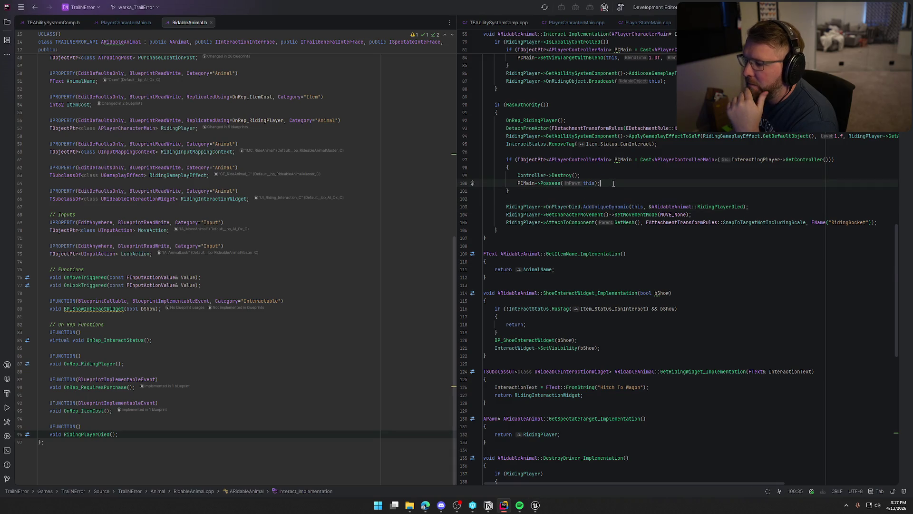
key("Up")
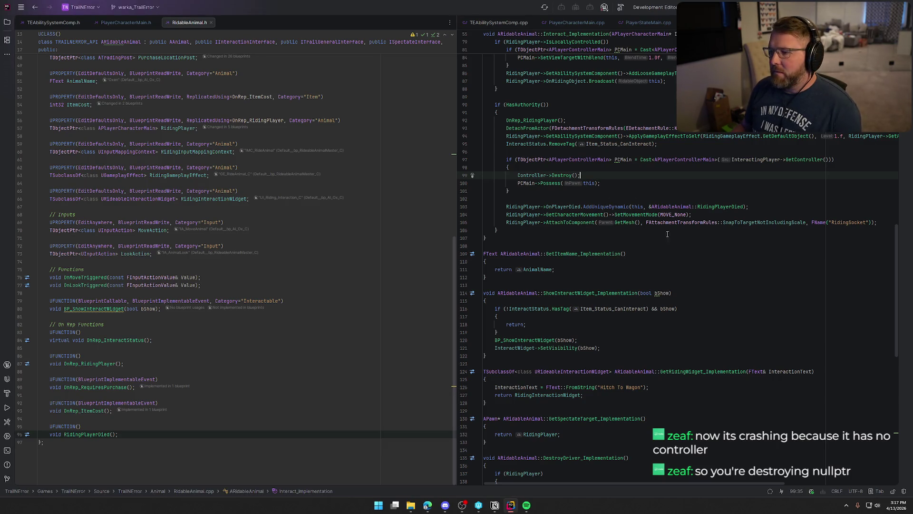
left_click(615, 183)
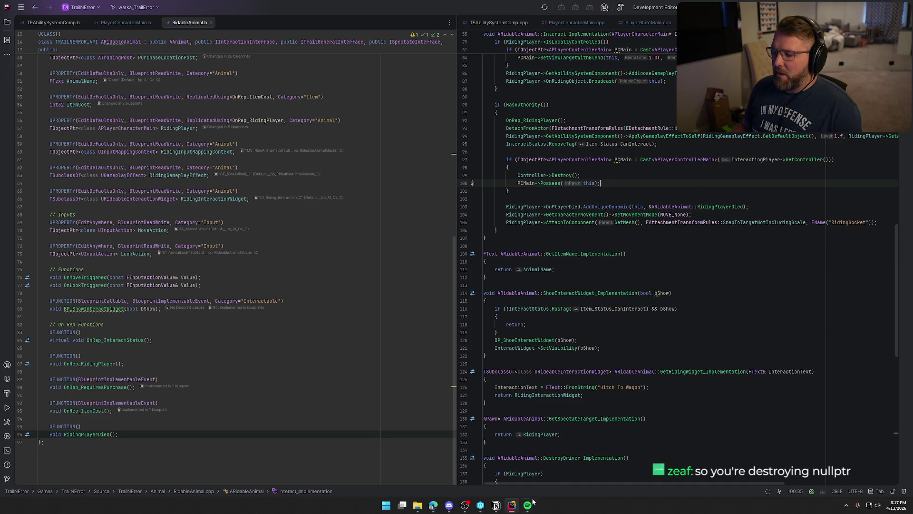
key("Up")
key("Up")
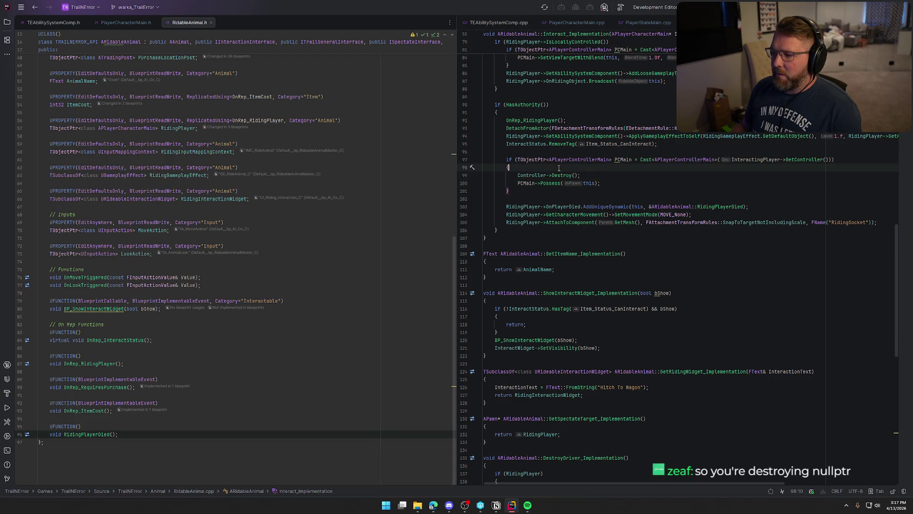
key("Return")
type("if (Controller")
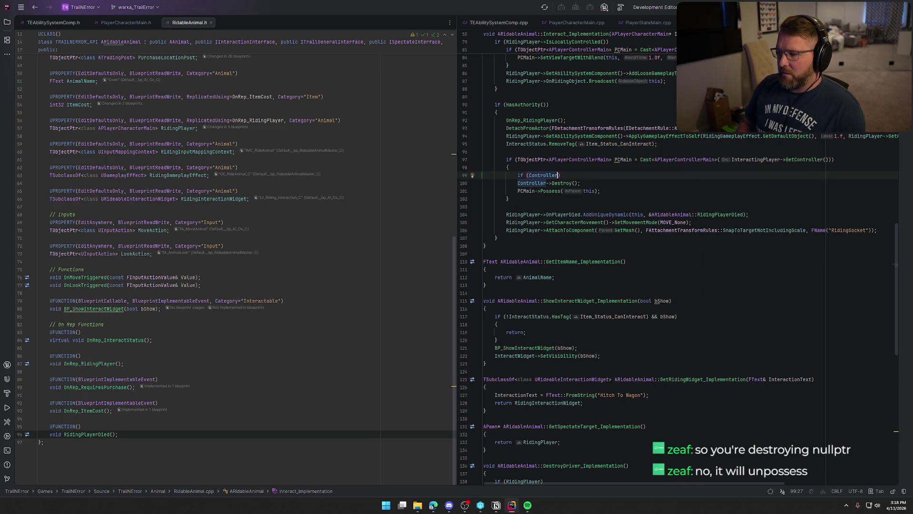
Enclose Controller->Destroy() in braces under the check and build the selected projects.
key("End")
key("Return")
type("{")
key("Return")
key("Down")
key("Down")
key("alt+shift+Up")
key("alt+shift+Up")
key("Delete")
key("Home")
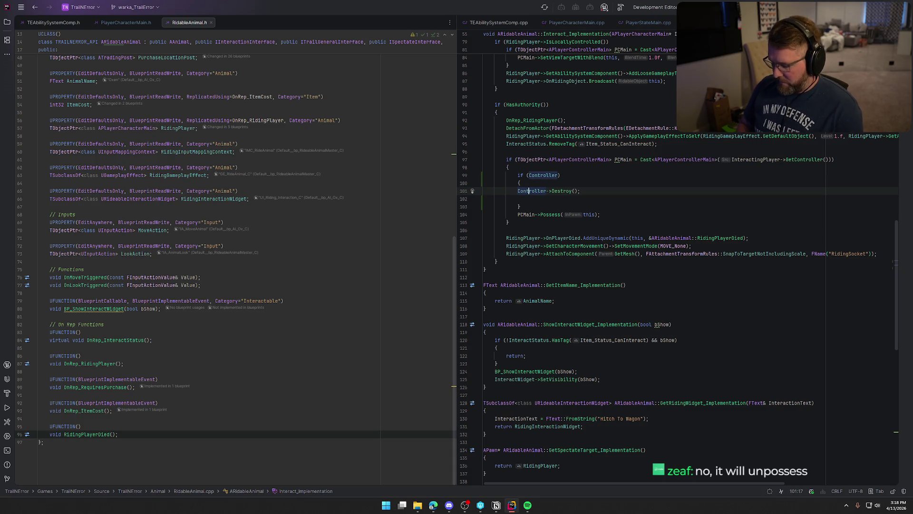
key("End")
key("Delete")
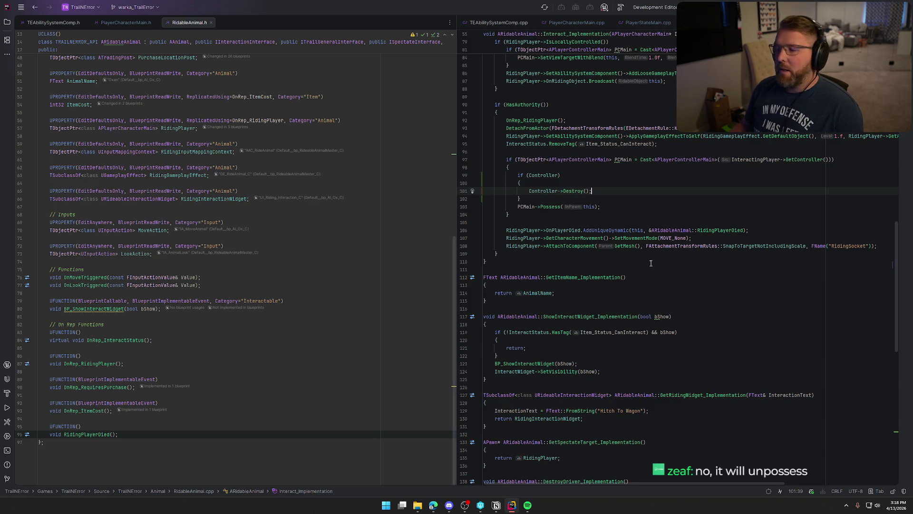
key("ctrl+shift+b")
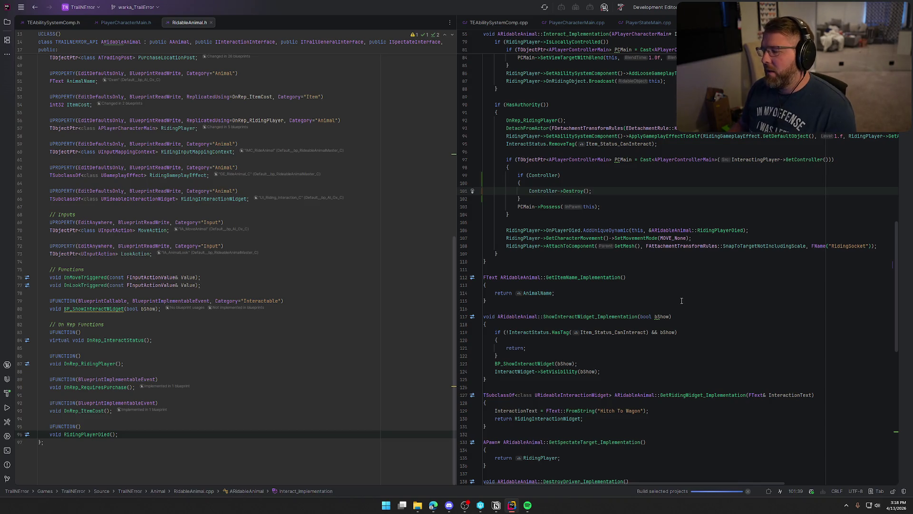
In the relaunched editor, switch to the GA_Die tab to show its EventGraph.
mouse_move(660, 315)
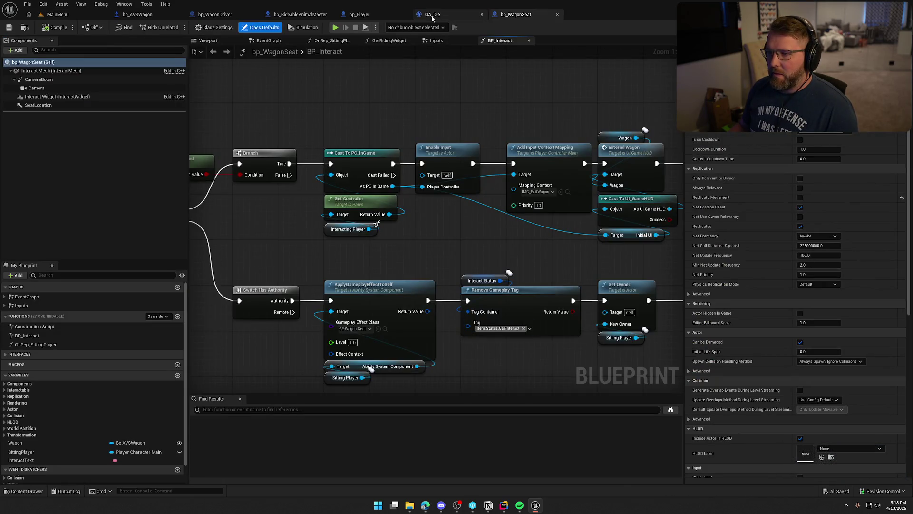
left_click(432, 15)
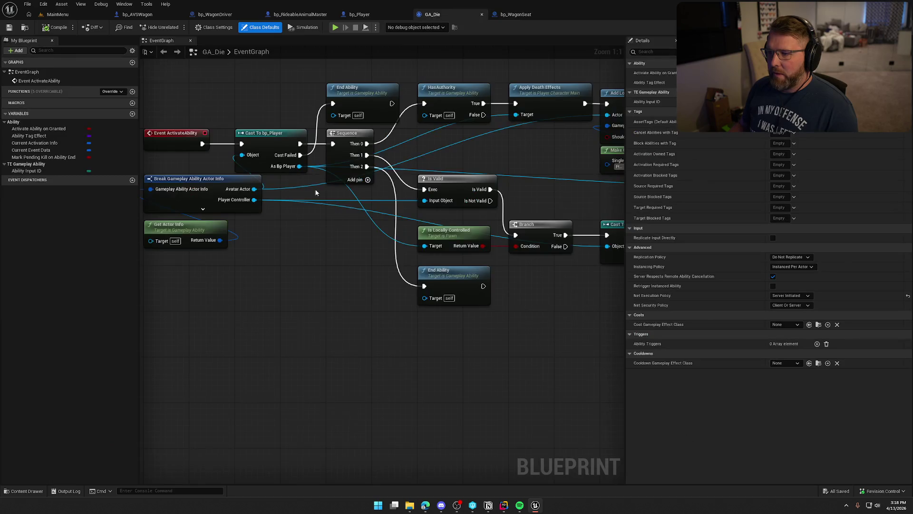
Pan and zoom GA_Die's event graph to find the death-effect nodes and player reference.
left_click_drag(440, 283, 343, 259)
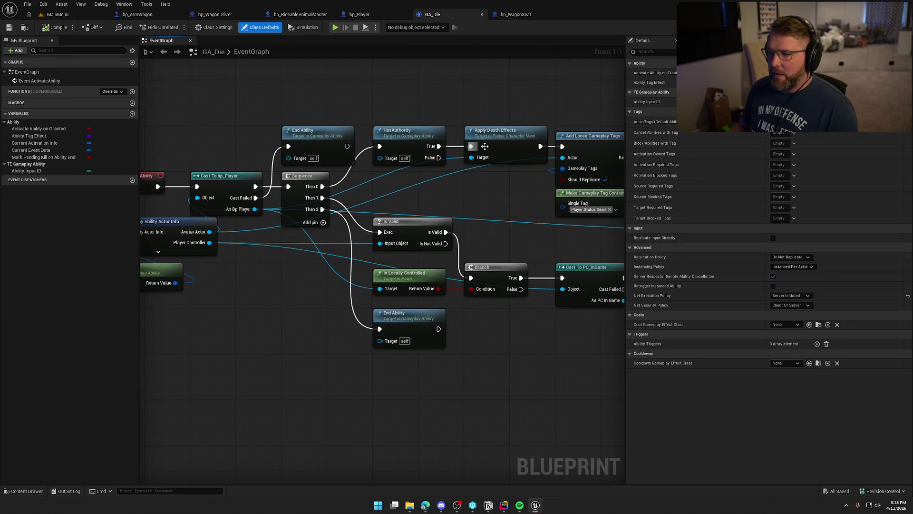
scroll(343, 193, "down", 1)
scroll(352, 196, "down", 1)
scroll(425, 186, "up", 1)
mouse_move(284, 176)
left_mouse_down()
mouse_move(473, 172)
mouse_move(414, 173)
mouse_move(443, 161)
mouse_move(415, 153)
left_mouse_up()
left_click(452, 150)
scroll(454, 150, "down", 2)
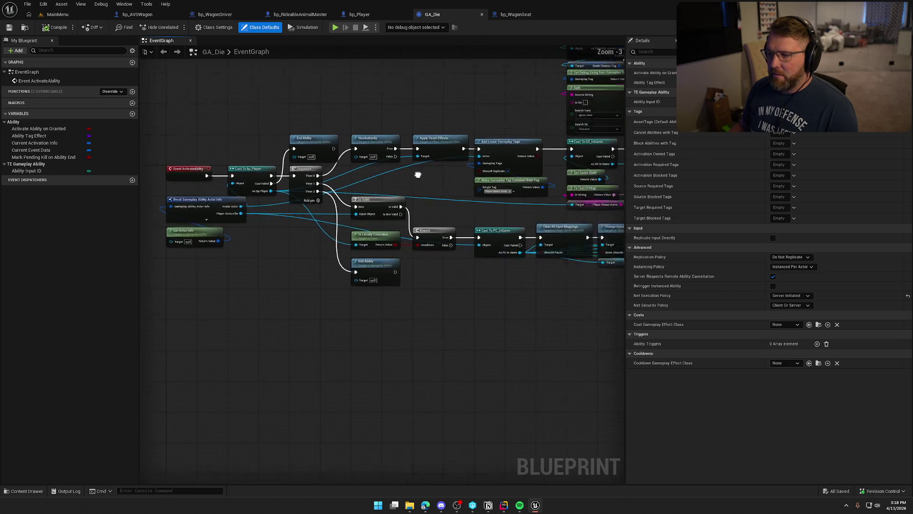
scroll(417, 175, "down", 2)
Select the upper and middle node rows and shift them right to make room.
mouse_move(330, 77)
left_mouse_down()
mouse_move(536, 162)
mouse_move(589, 197)
left_mouse_up()
scroll(485, 123, "up", 2)
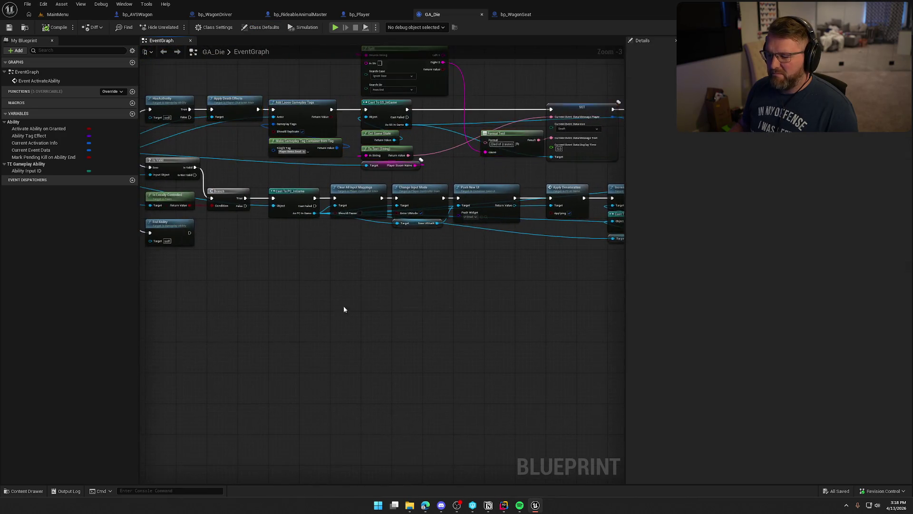
left_click_drag(344, 308, 431, 316)
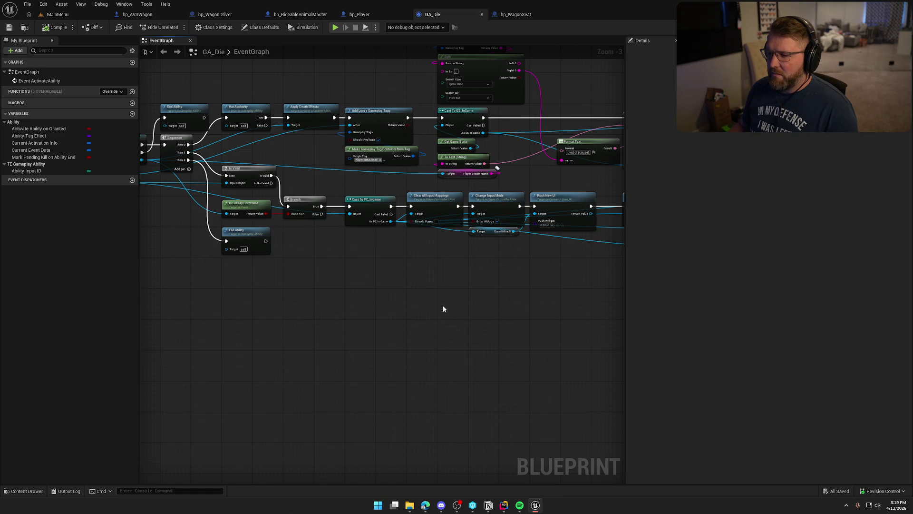
scroll(443, 309, "down", 2)
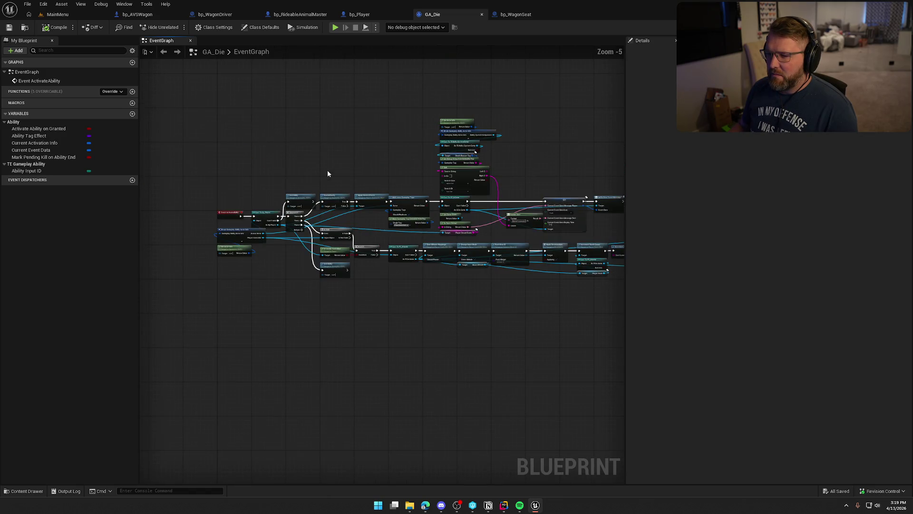
mouse_move(377, 115)
left_mouse_down()
mouse_move(591, 200)
mouse_move(577, 244)
left_mouse_up()
scroll(576, 244, "up", 1)
scroll(309, 196, "up", 3)
left_click_drag(309, 195, 436, 195)
scroll(433, 209, "up", 1)
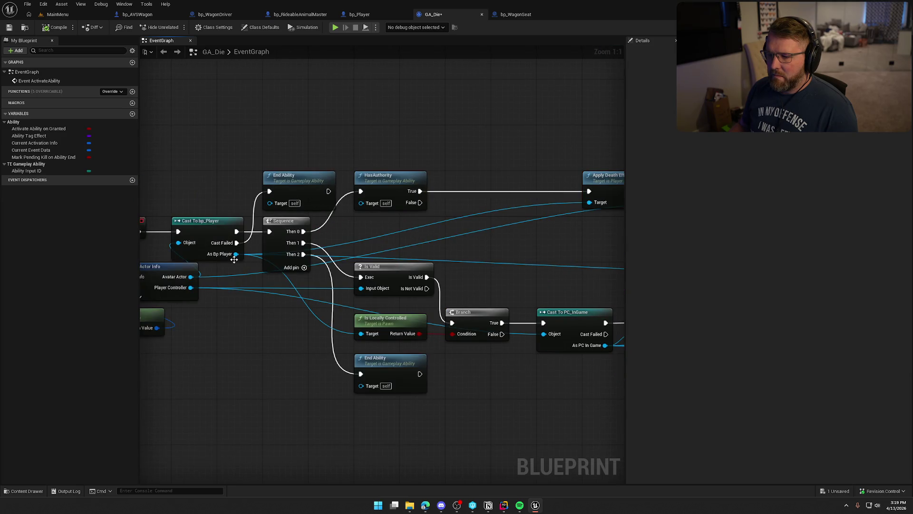
Add a Possess node from Player Controller, fed by HasAuthority True and As Bp Player.
left_click_drag(236, 254, 454, 228)
type("poss")
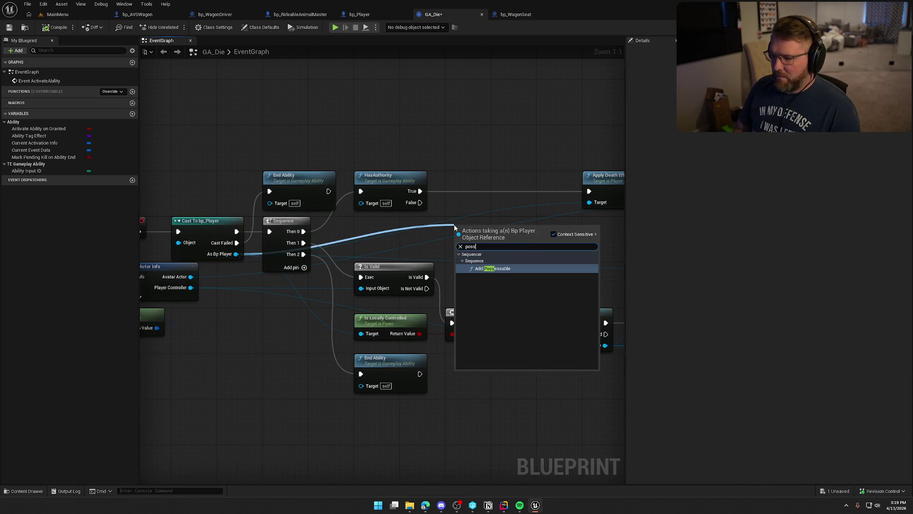
key("Escape")
right_click(486, 163)
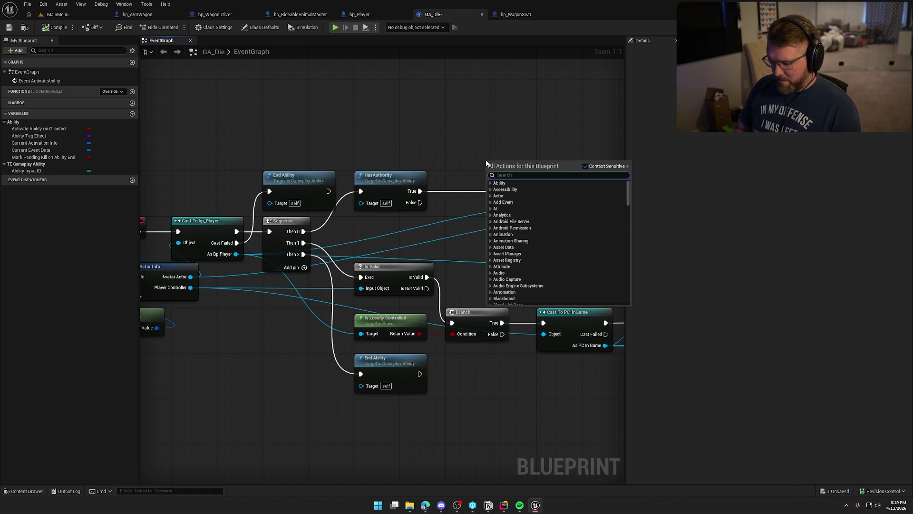
left_click_drag(190, 287, 460, 208)
type("poss")
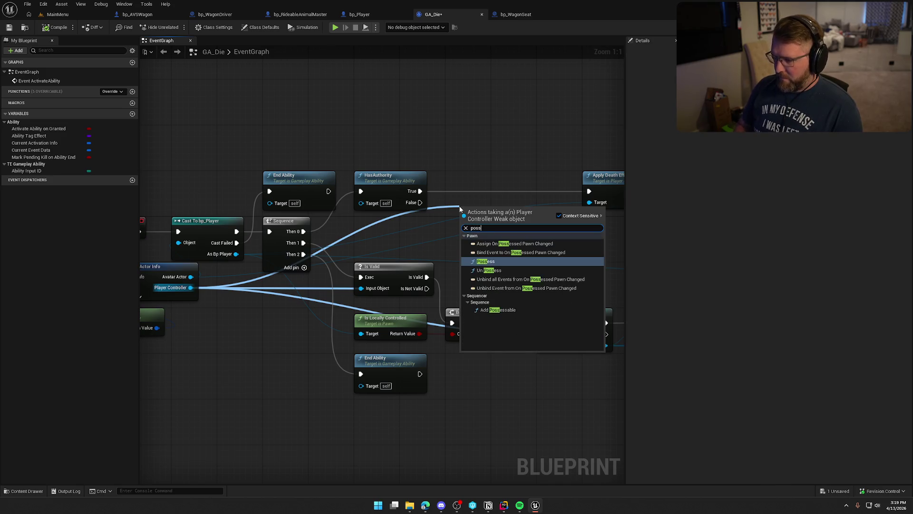
left_click(485, 261)
left_click_drag(464, 226, 420, 191)
left_click_drag(490, 212, 478, 177)
left_click_drag(452, 213, 241, 257)
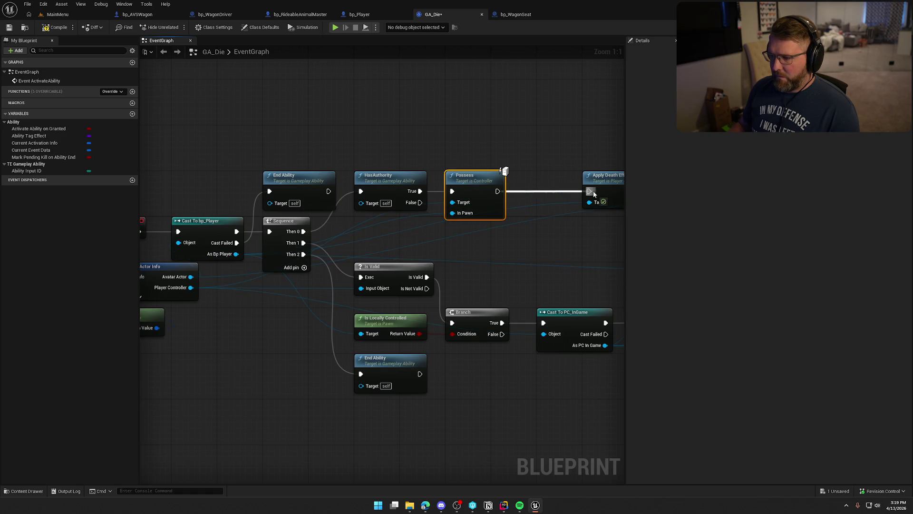
Move Apply Death Effects and the tag nodes up next to Possess.
scroll(353, 223, "down", 6)
left_click_drag(352, 155, 530, 255)
scroll(414, 228, "up", 7)
left_click_drag(428, 192, 383, 191)
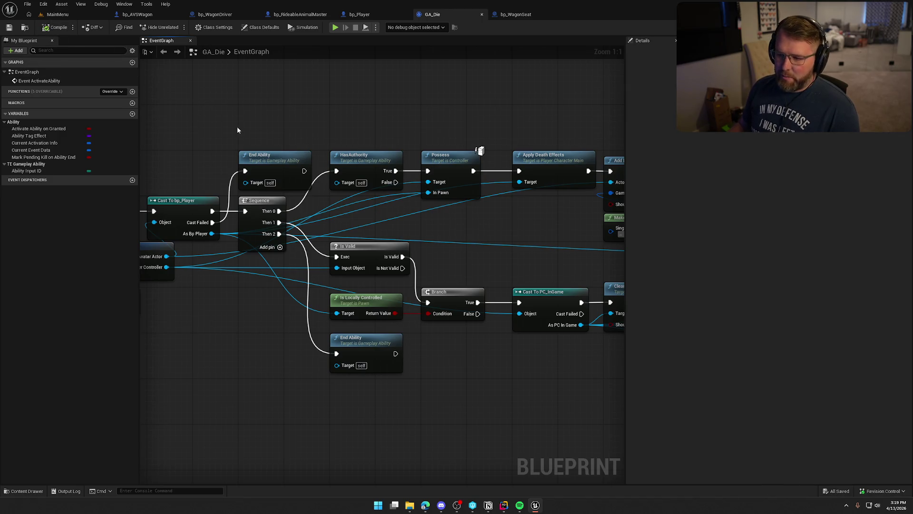
key("ctrl+space")
Open the GameWorld map and start a Play-In-Editor session.
double_click(247, 378)
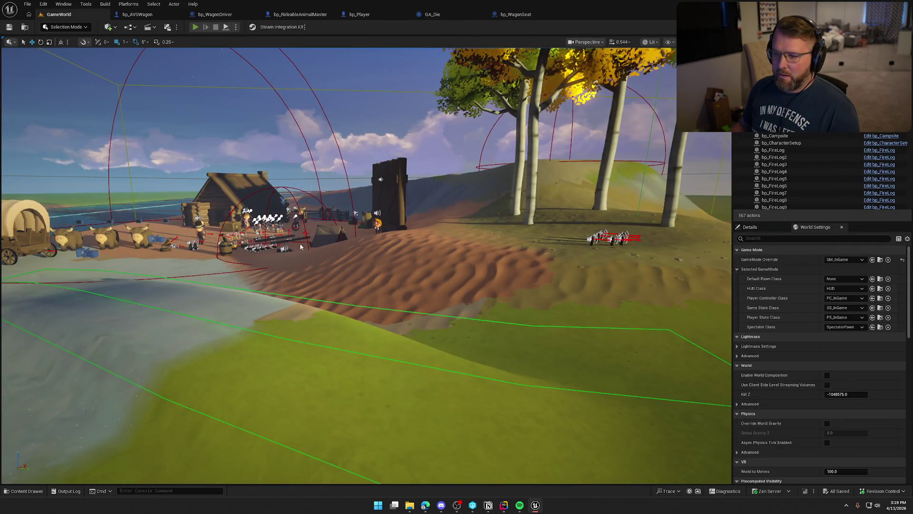
key("alt+p")
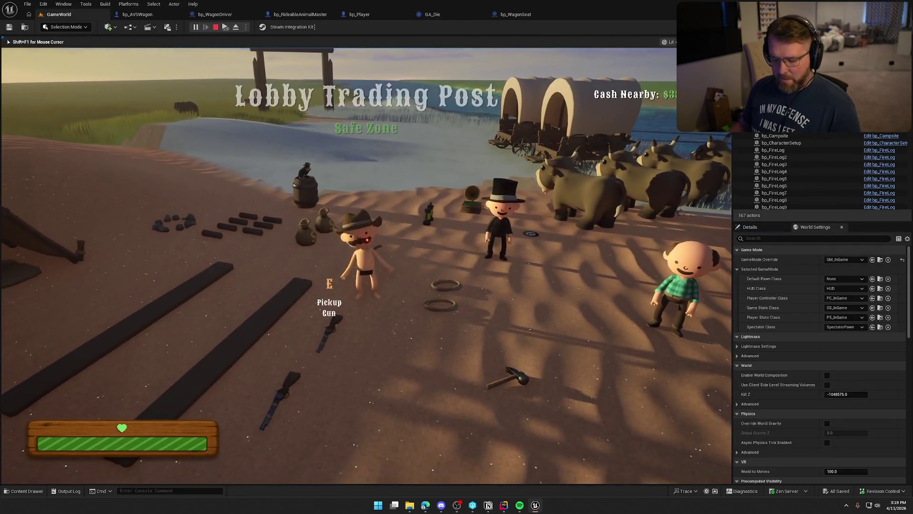
key("super")
key("Escape")
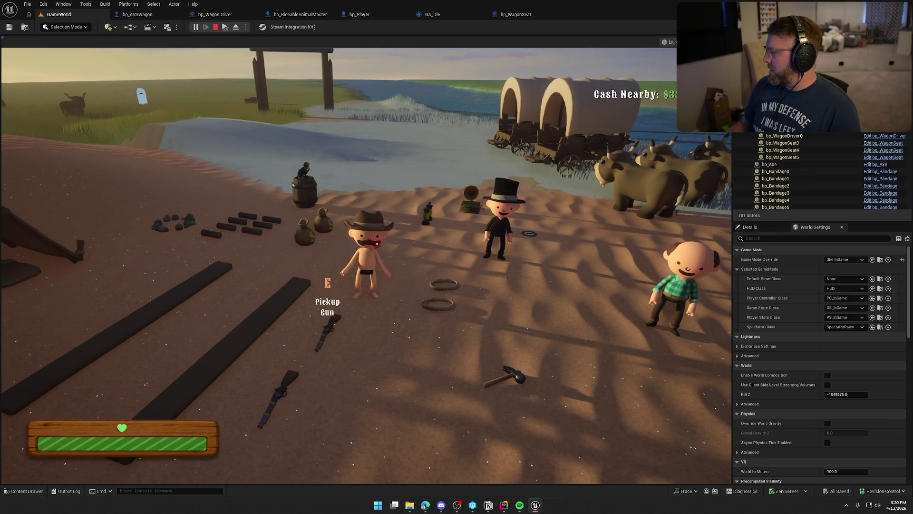
key("super")
key("super")
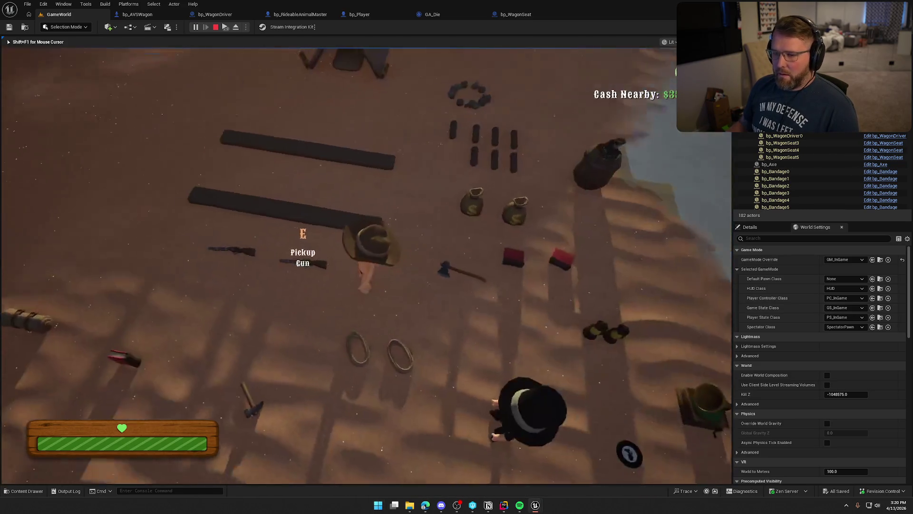
Run the cowboy to the bull, mount it and ride toward the fence and river.
key("w")
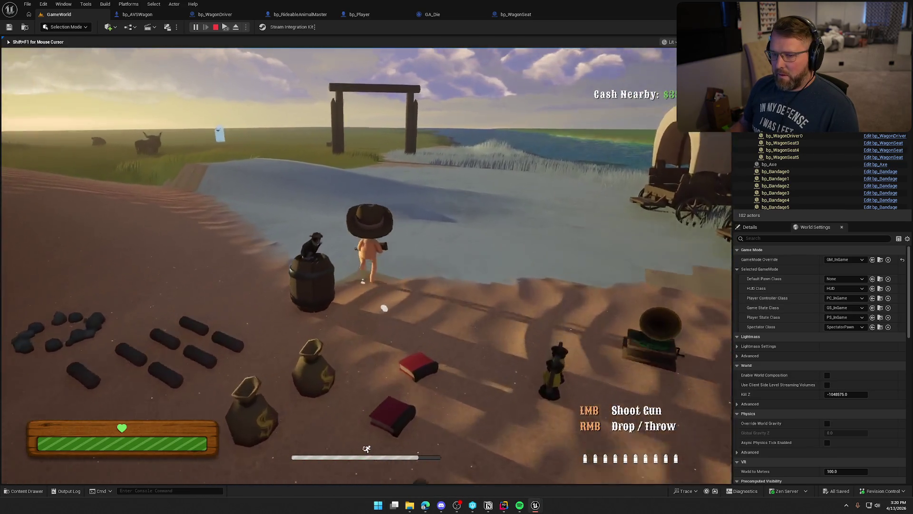
key("w")
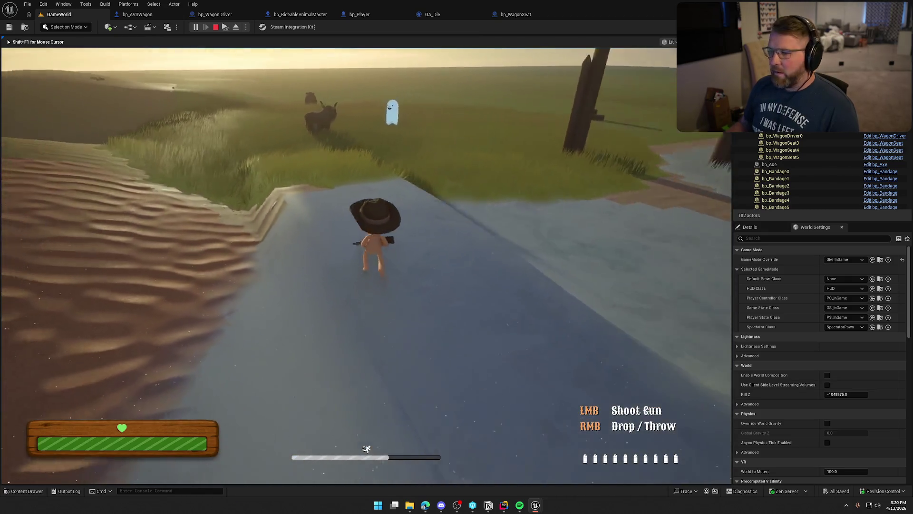
key("w")
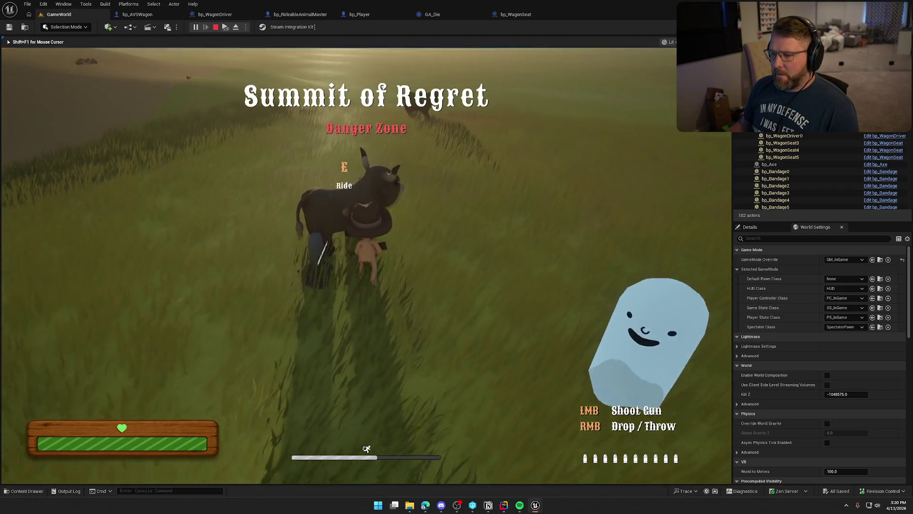
key("e")
key("w")
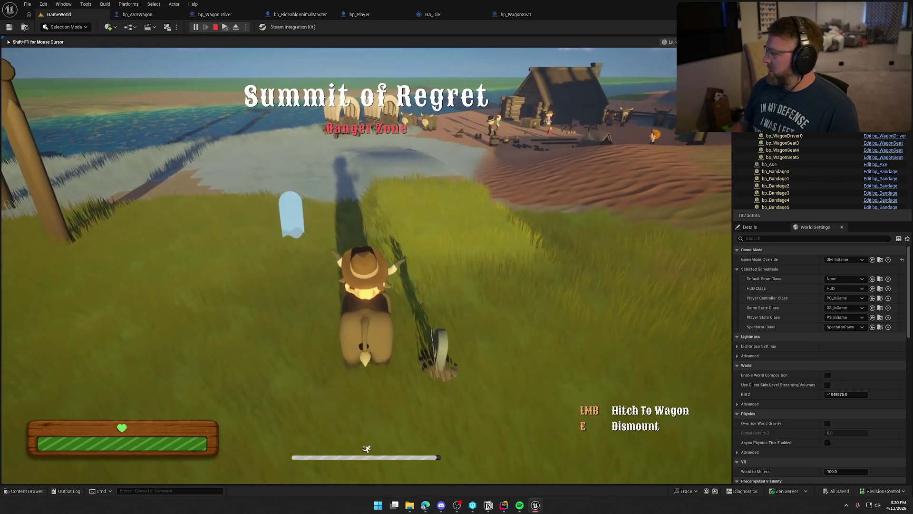
key("d")
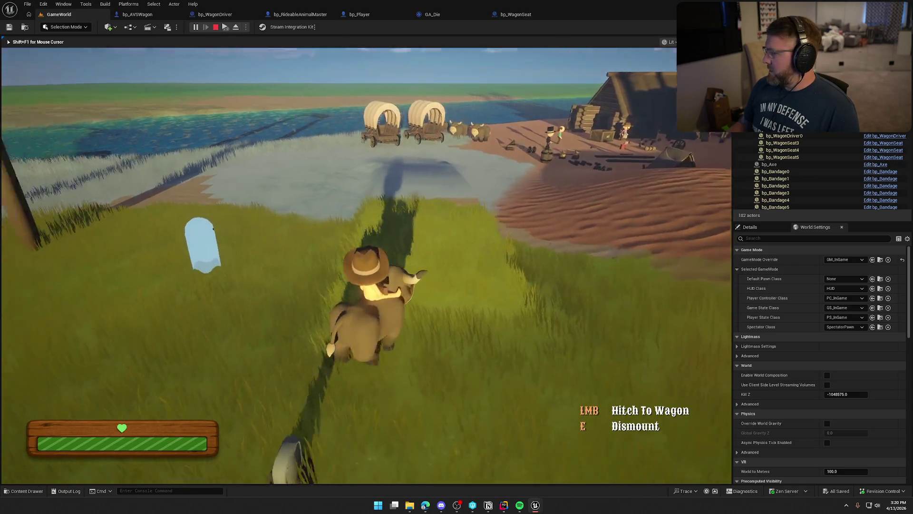
key("w")
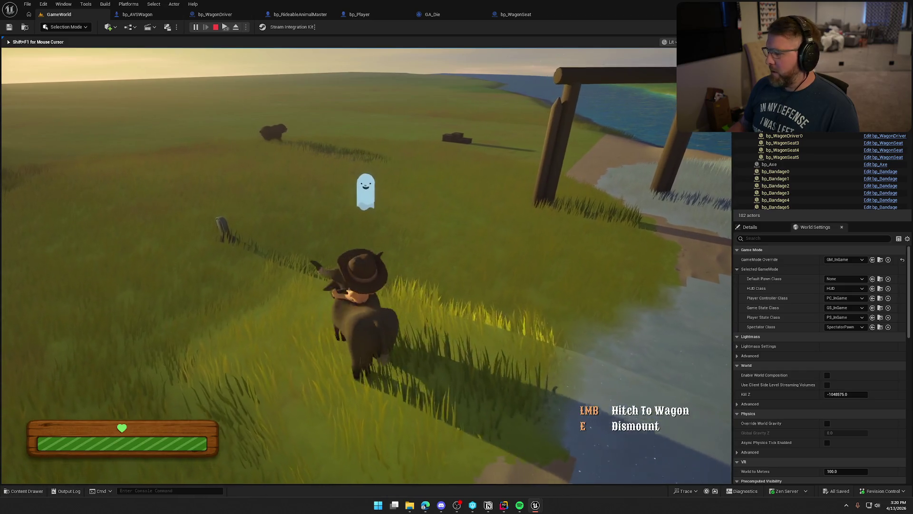
Stop the session and start a fresh play session, returning control to the game.
key("Escape")
left_click(195, 26)
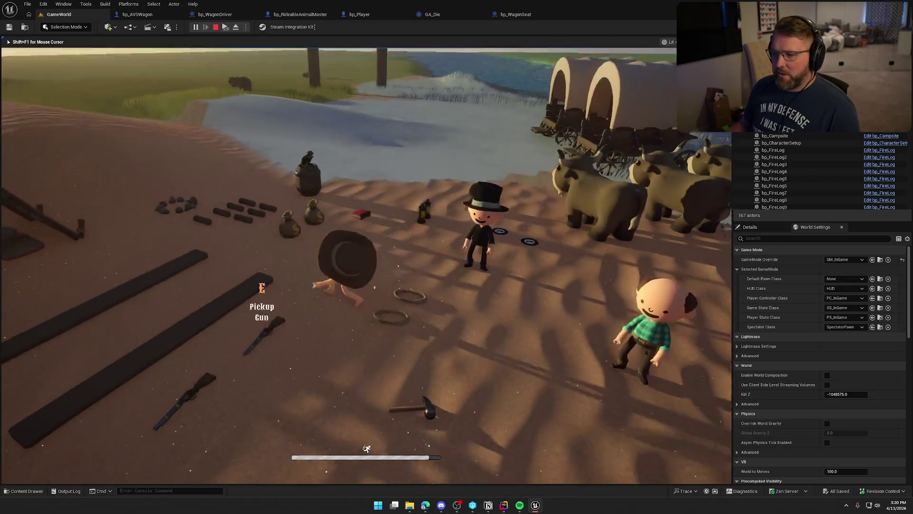
key("super")
key("Escape")
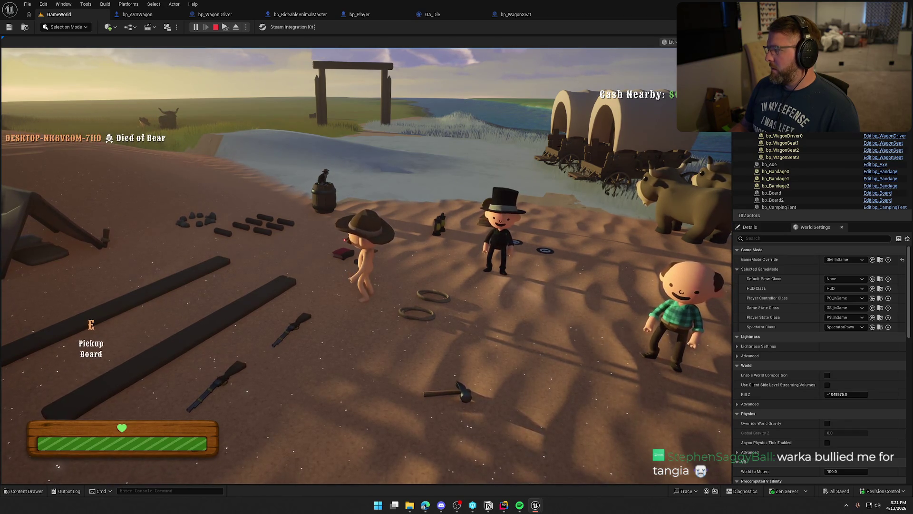
left_click(571, 285)
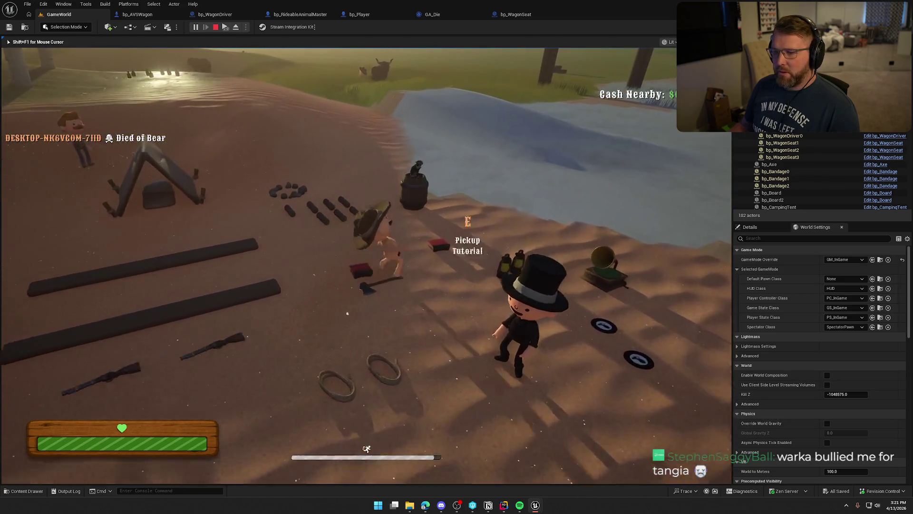
Run across the ice to the bull, mount it with E and ride toward the hill.
key("w")
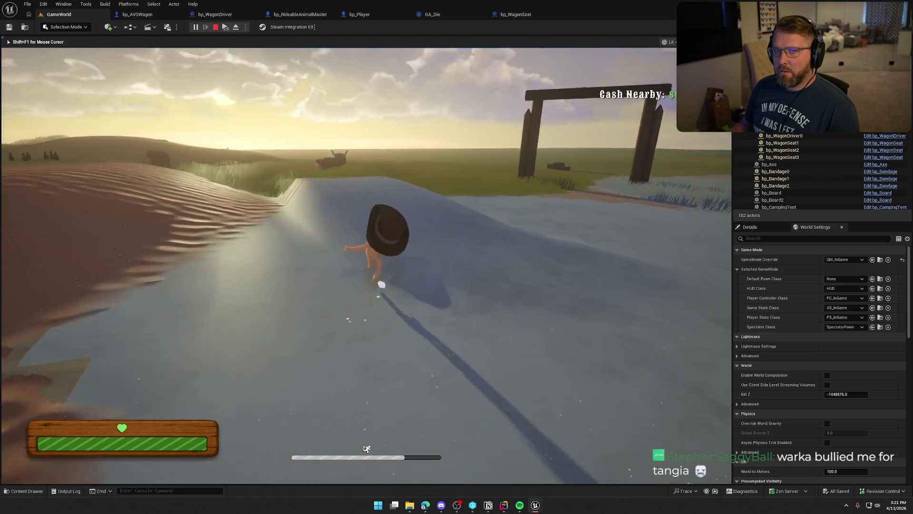
key("w")
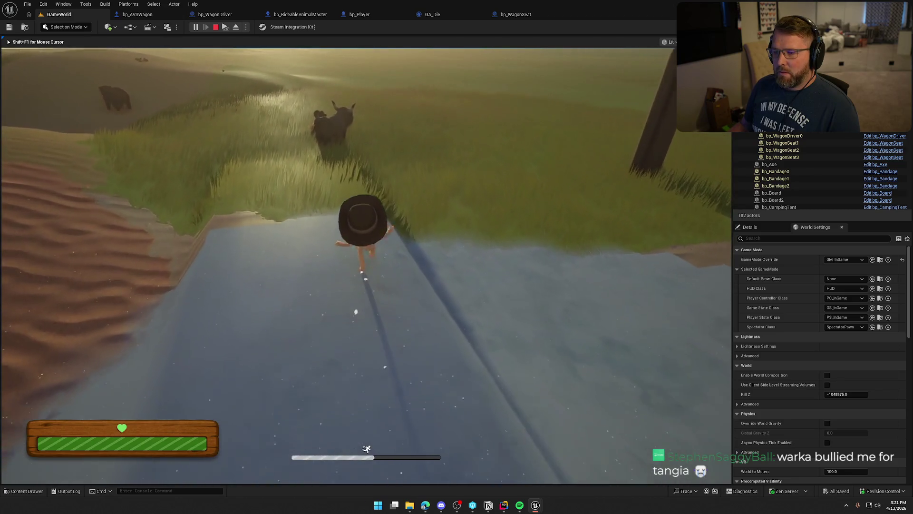
key("w")
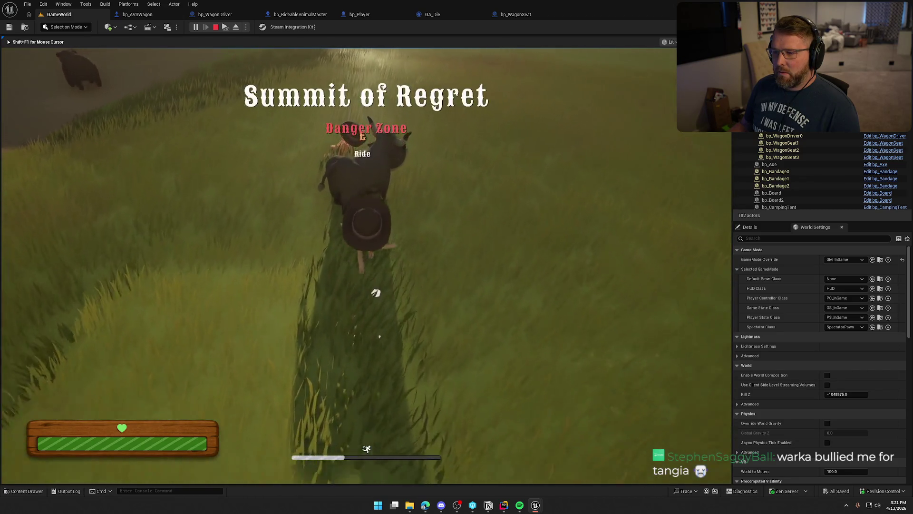
key("e")
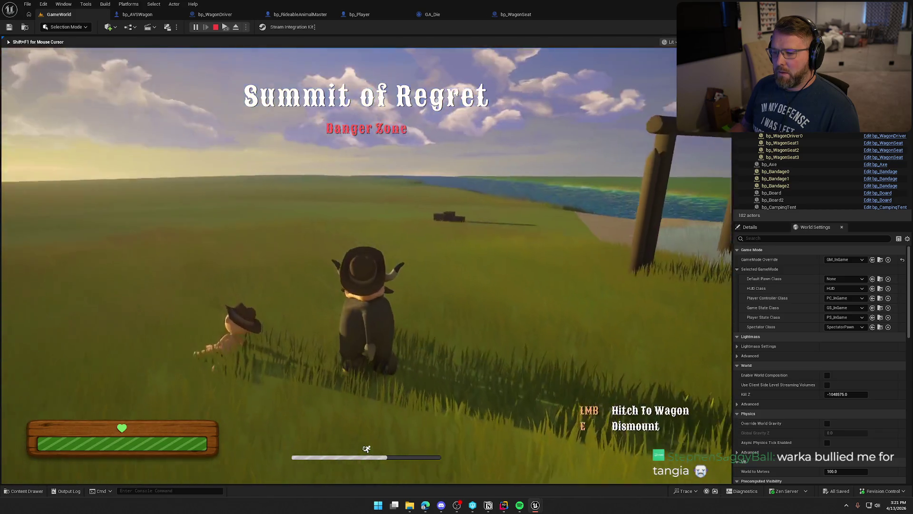
key("w")
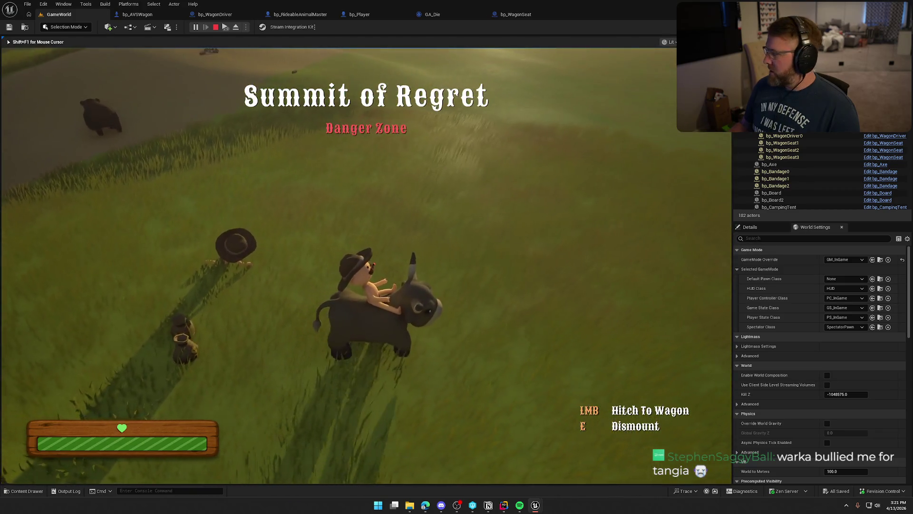
End the Play-In-Editor session and frame the green volume outline in the viewport.
key("super")
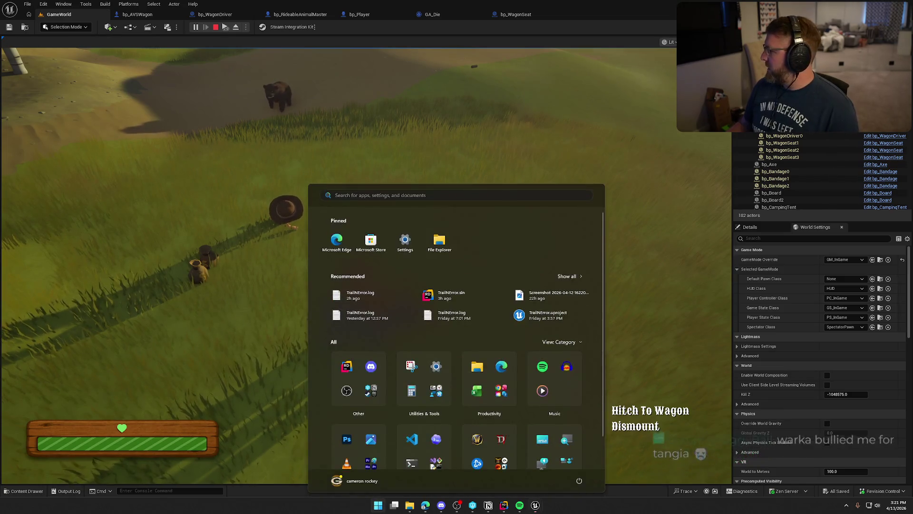
key("super")
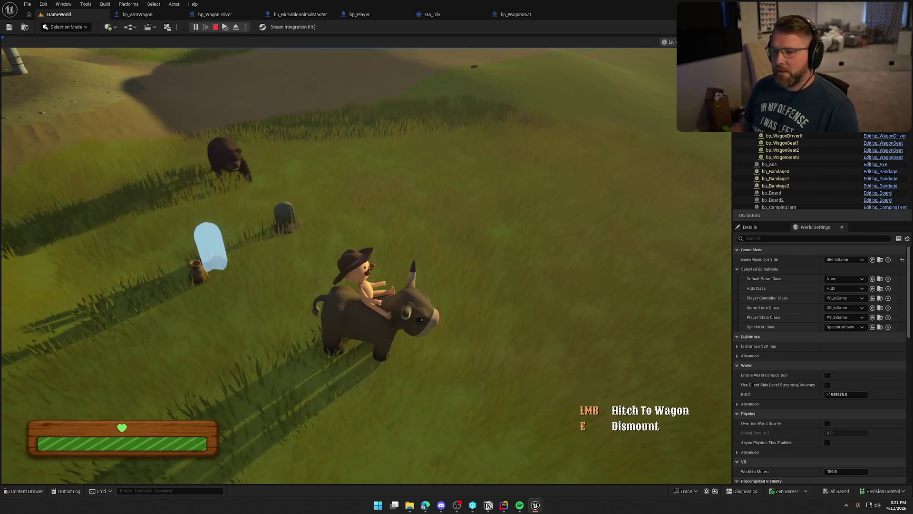
key("Escape")
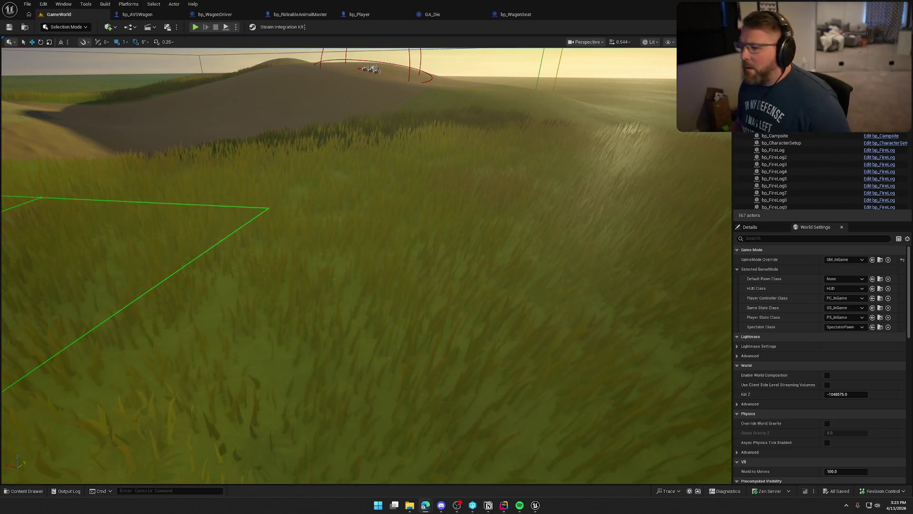
key("f")
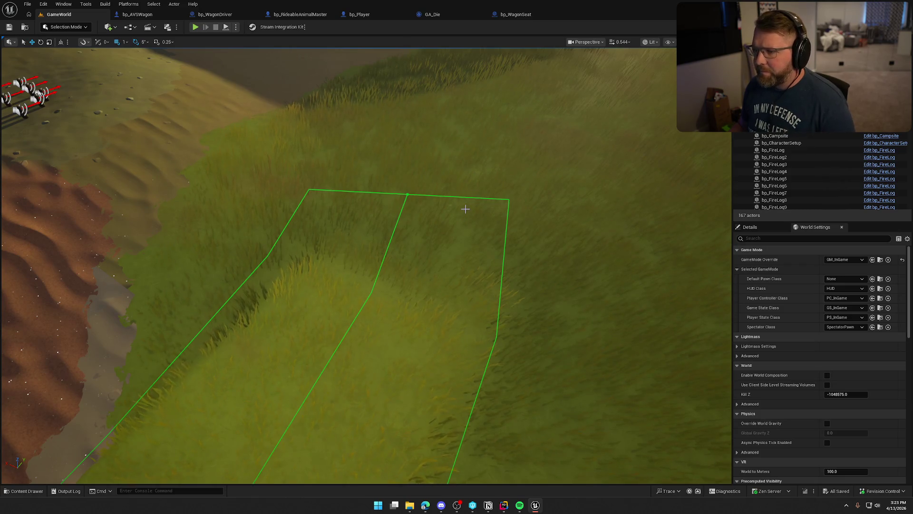
In GA_Die's Event Graph, double-click Apply Death Effects to open its C++ source in Rider.
left_click(445, 14)
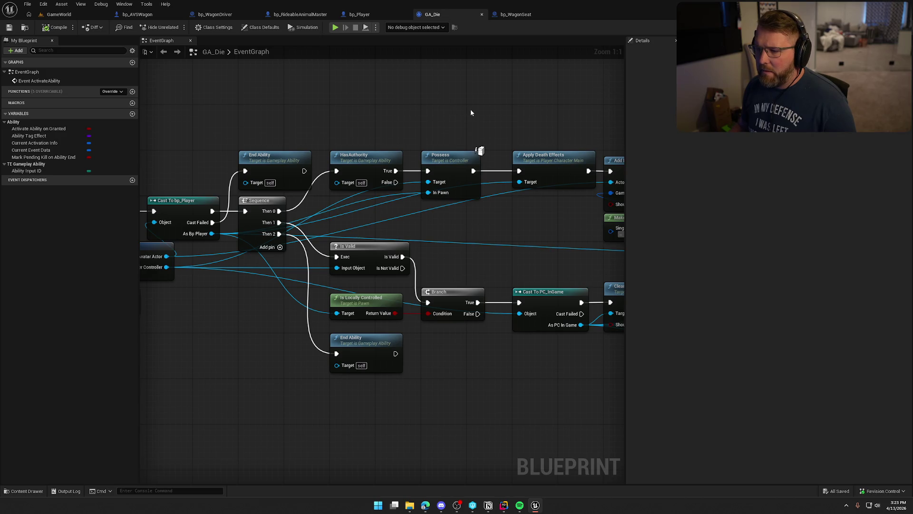
left_click_drag(470, 110, 317, 104)
double_click(371, 149)
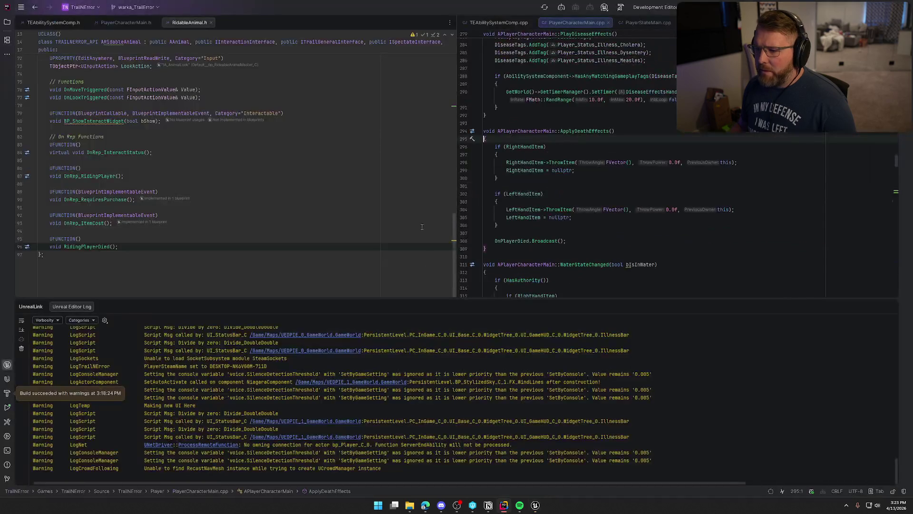
Insert DetachFromActor(FDetachmentTransformRules::KeepWorldTransform); as the first line of ApplyDeathEffects.
left_click(891, 307)
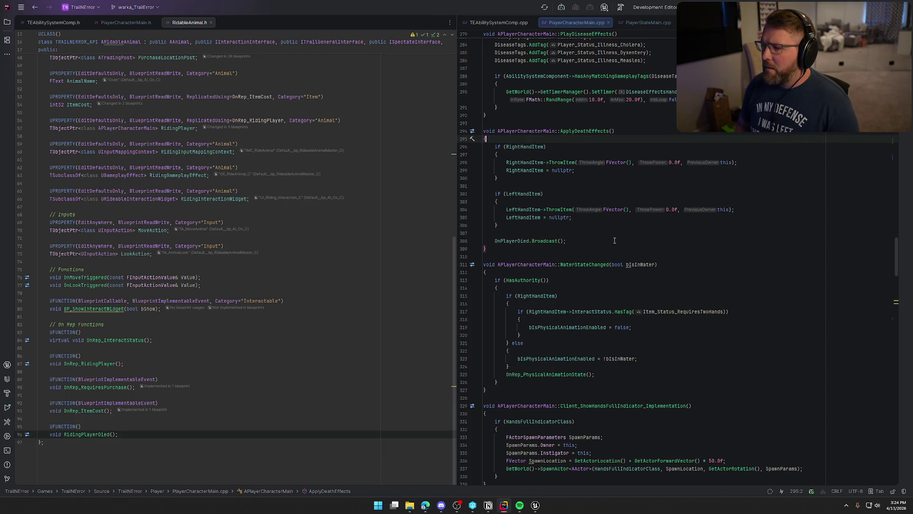
key("Return")
type("Detach")
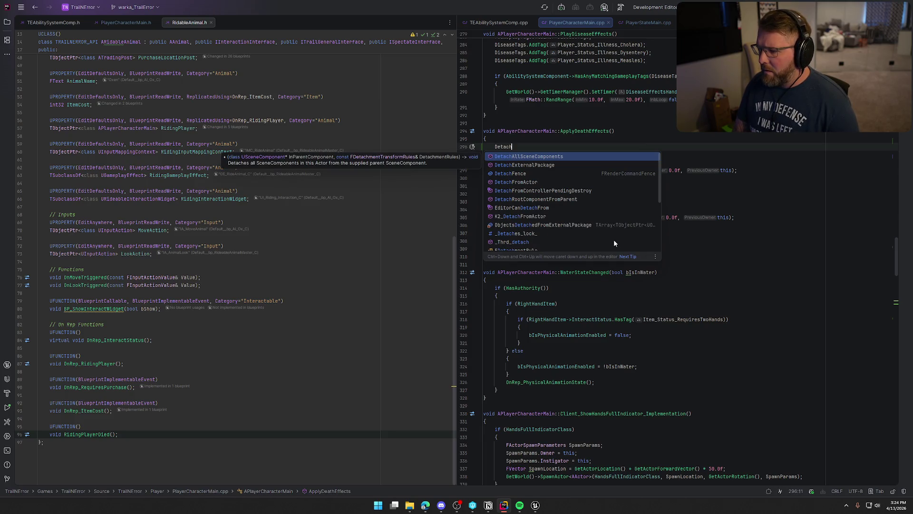
type("From")
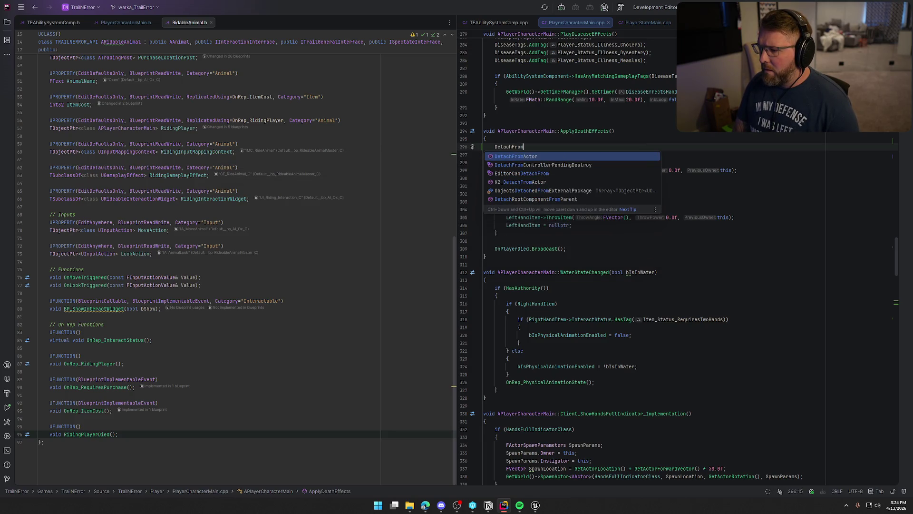
key("Return")
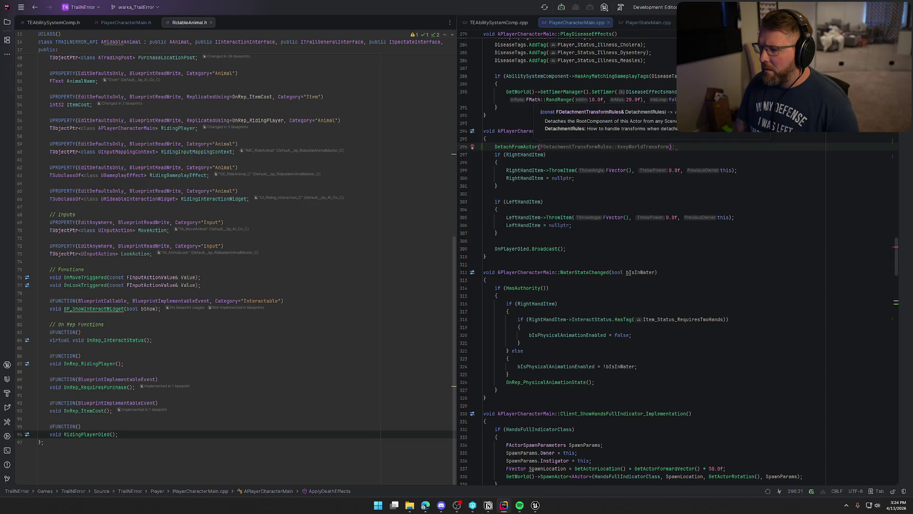
key("Tab")
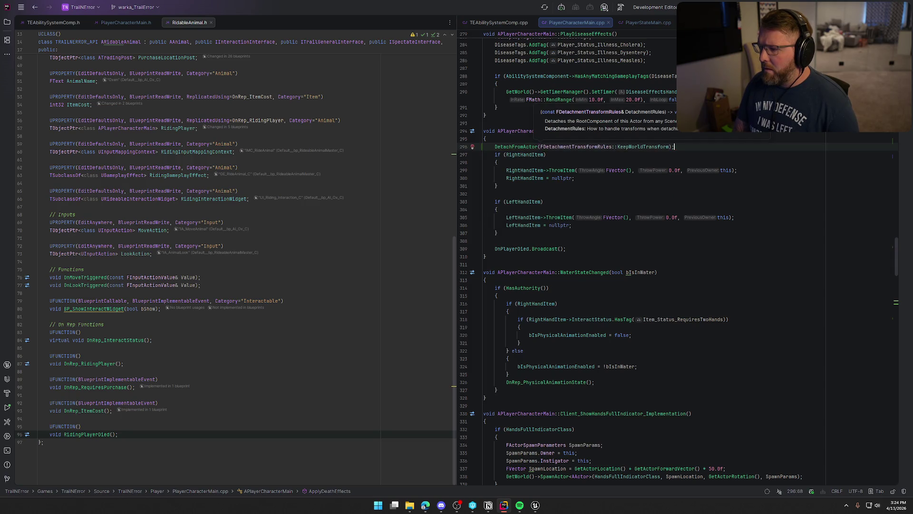
key("Return")
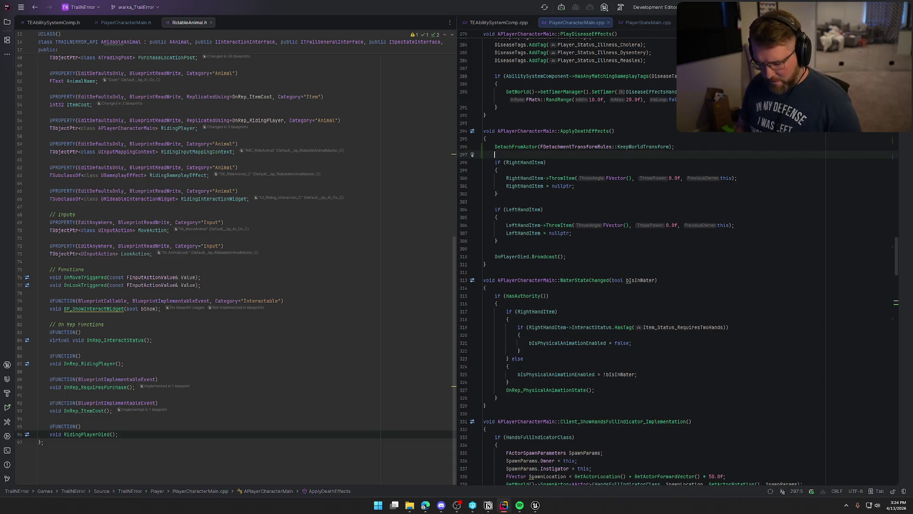
left_click(535, 505)
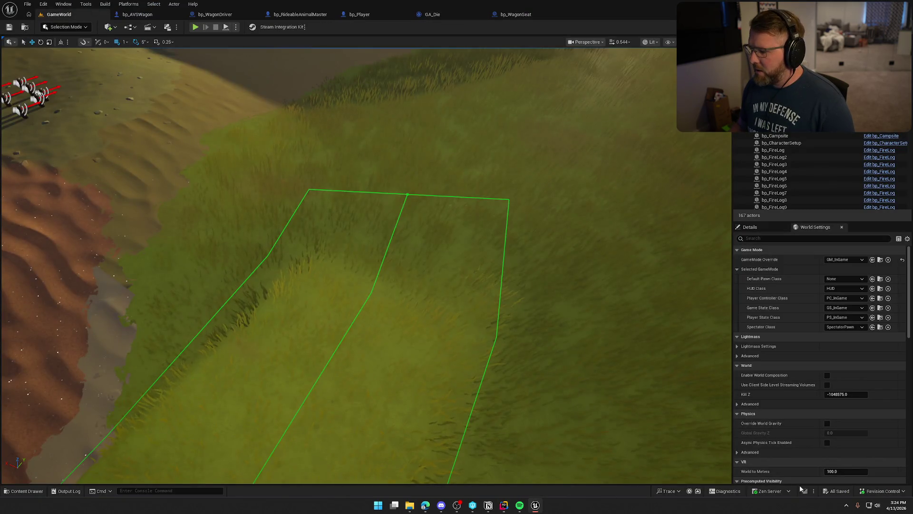
Live-compile the ApplyDeathEffects change, then launch a fresh Play-In-Editor session with Alt+P.
left_click(805, 491)
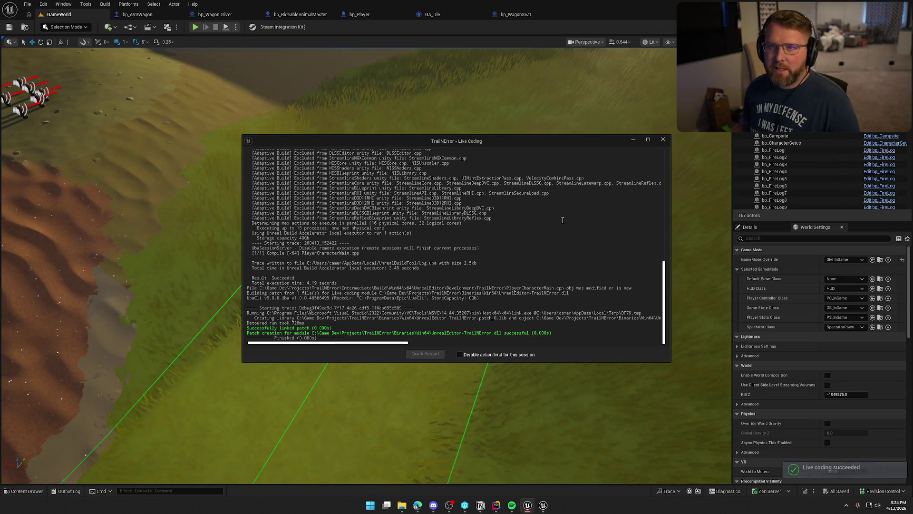
left_click(664, 140)
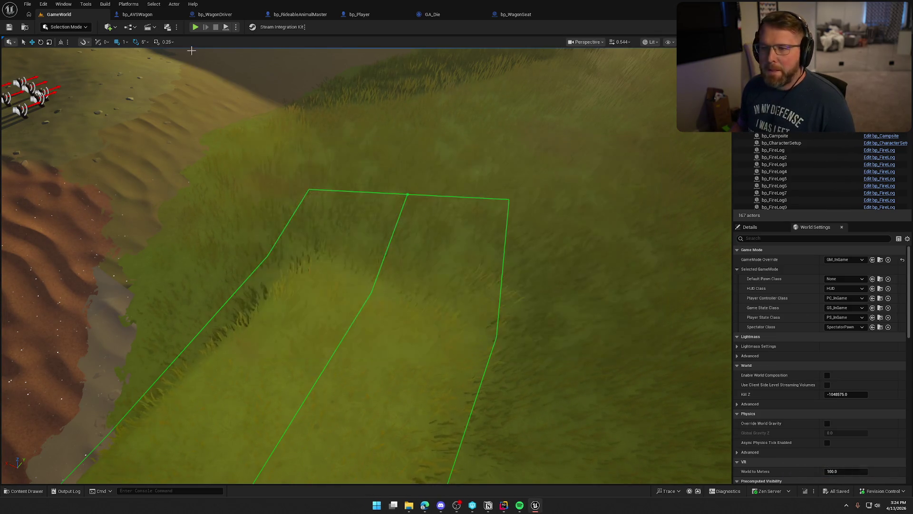
key("alt+p")
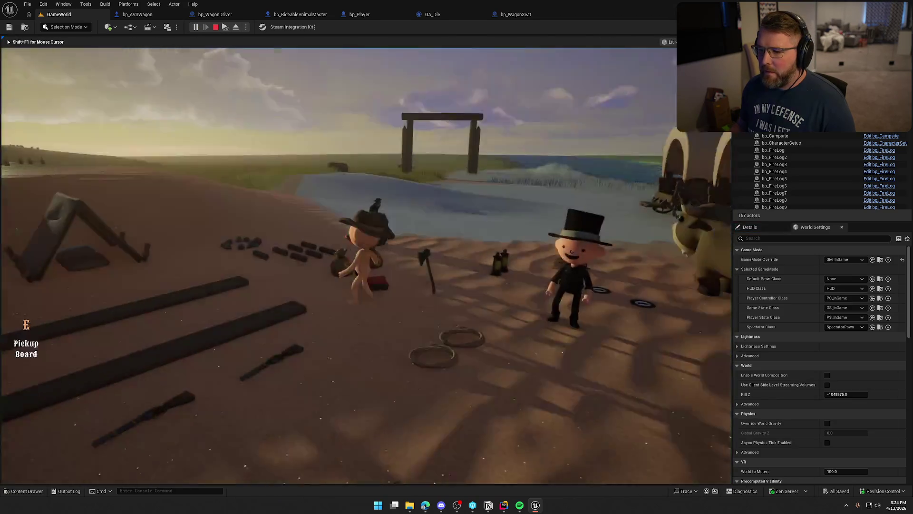
Sprint the character across the beach and water to the bull and mount it with E.
key("super")
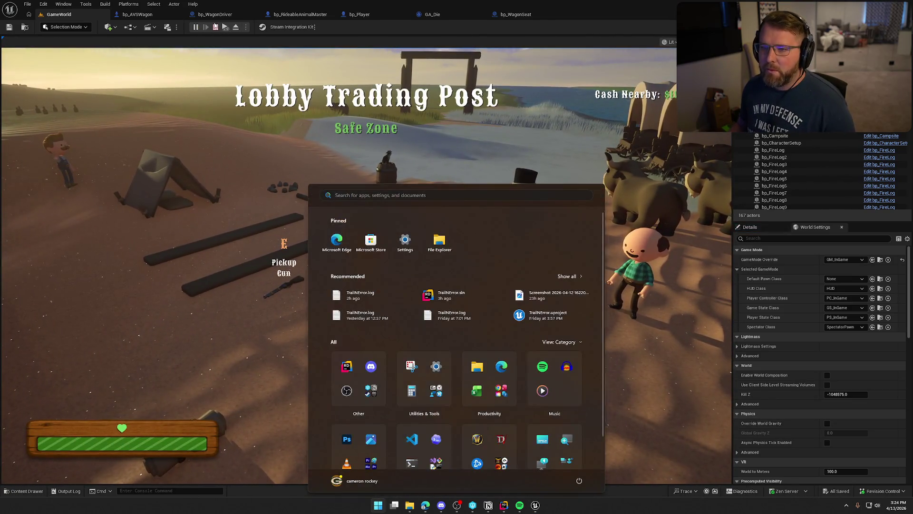
key("super")
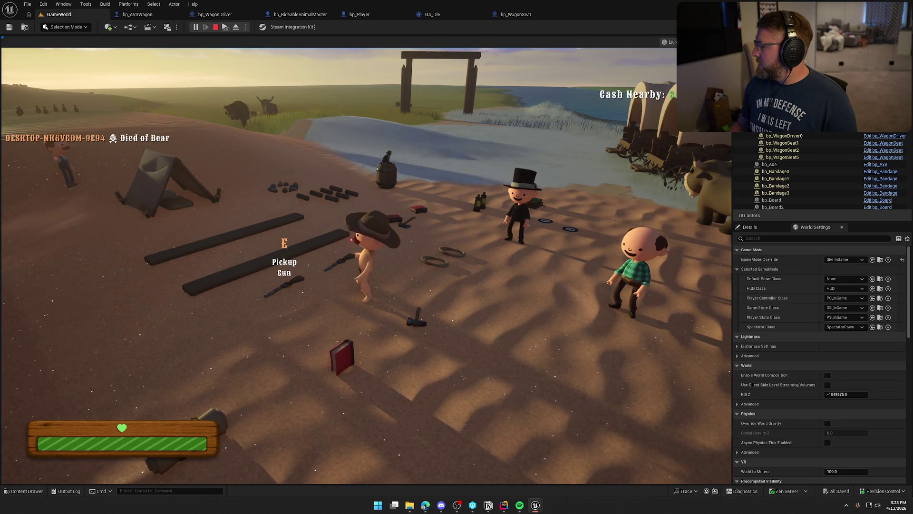
left_click(337, 262)
key("shift+d")
key("shift+w")
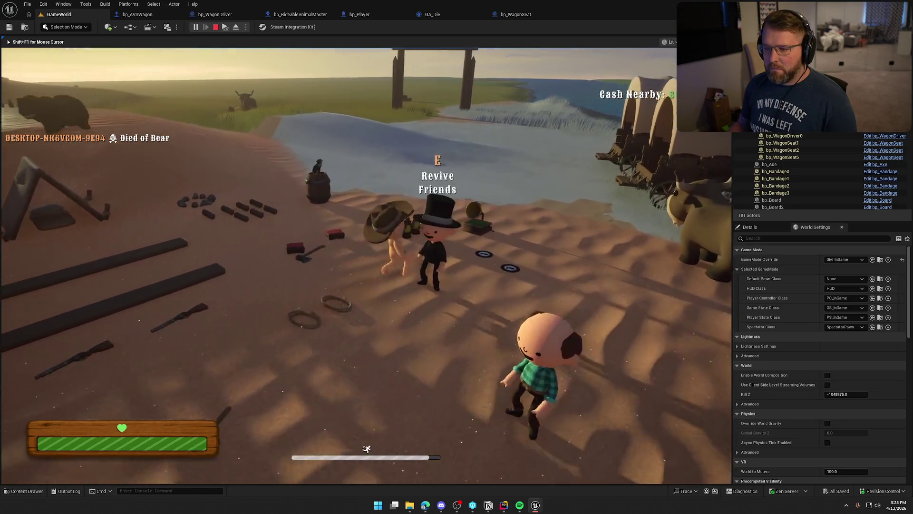
key("shift+w")
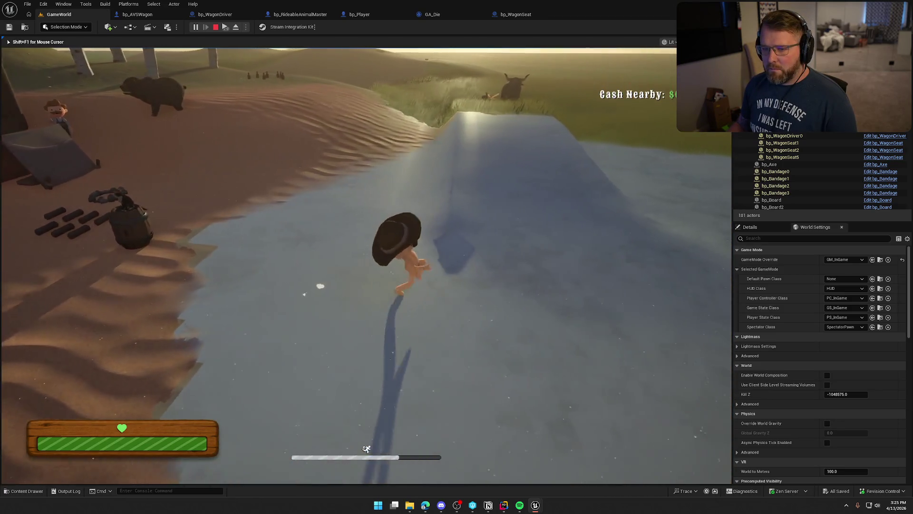
key("shift+w")
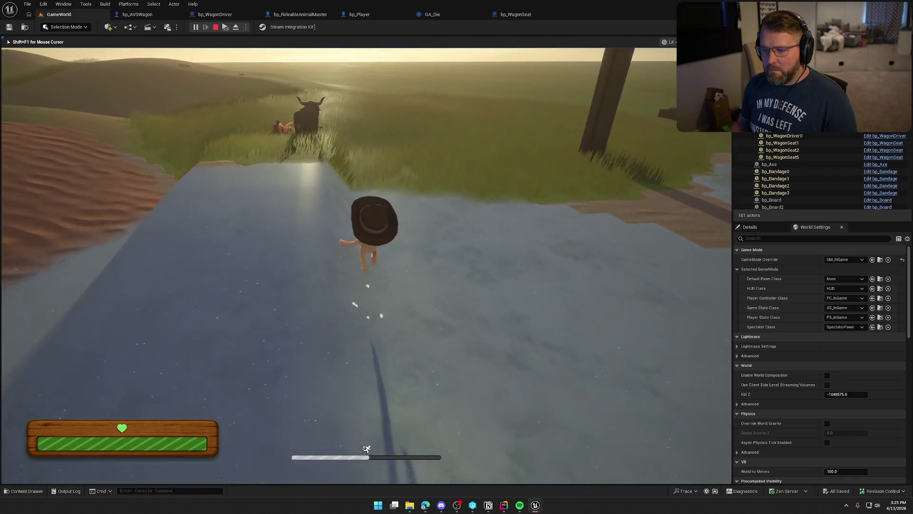
key("shift+w")
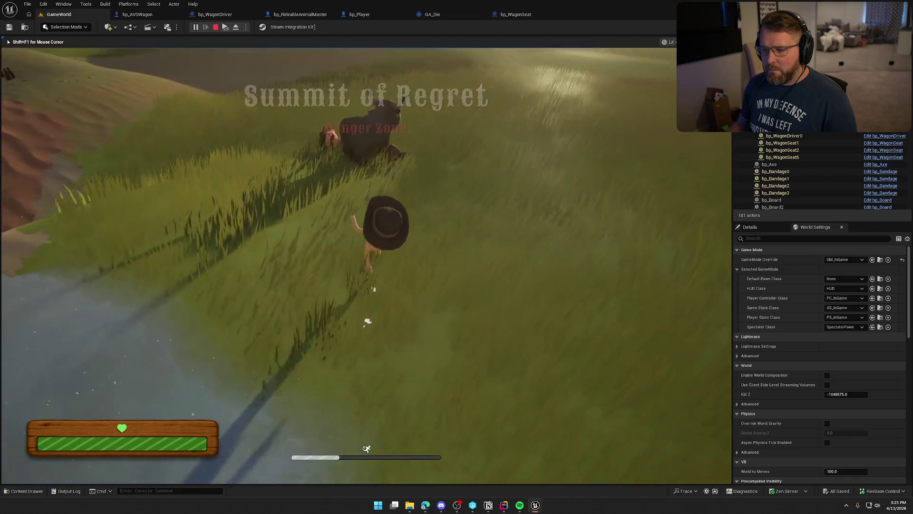
key("e")
Ride the bull across the grass toward the hills, then end the play session with Escape.
key("w")
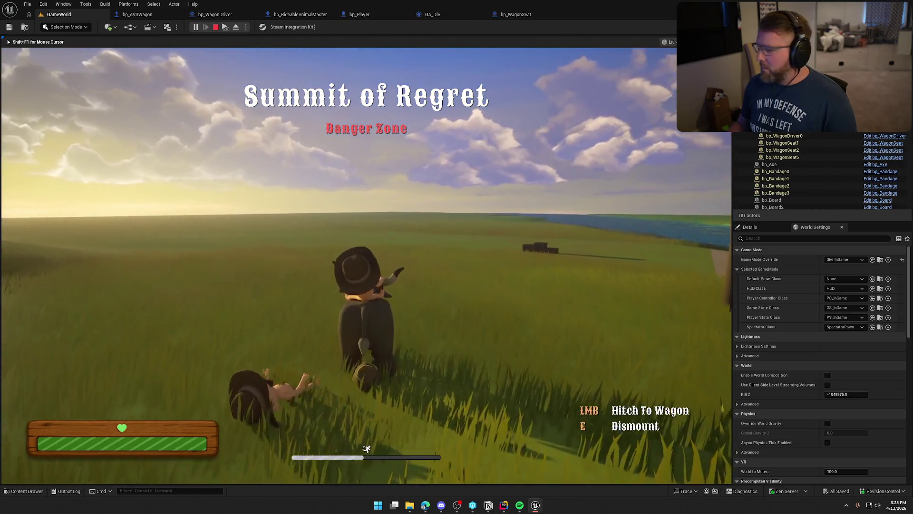
key("w")
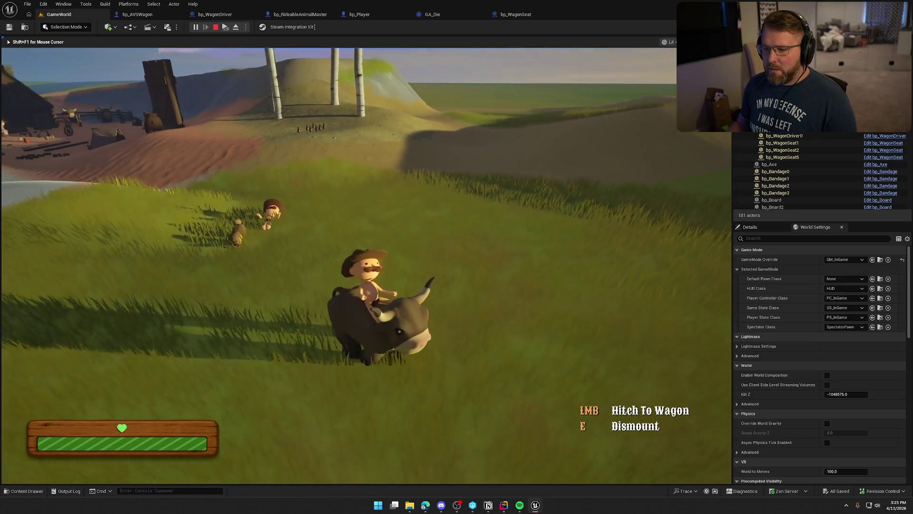
key("super")
key("Escape")
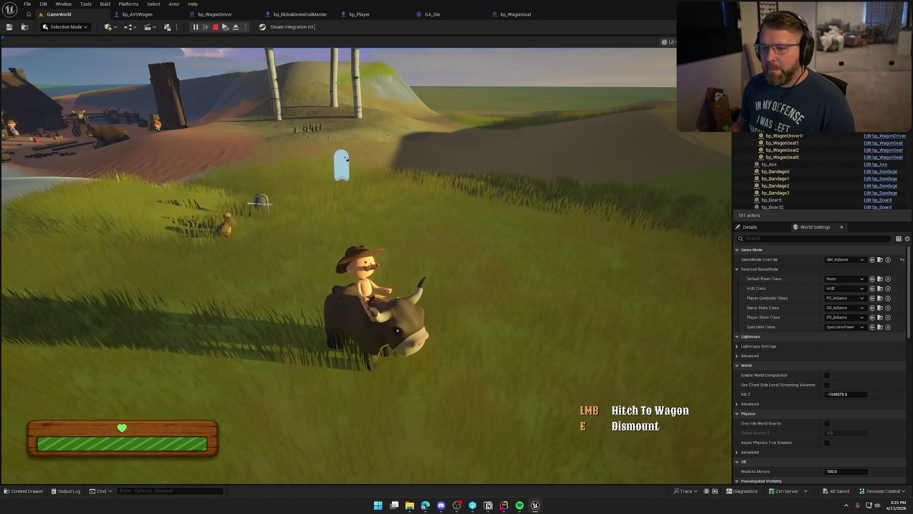
key("Escape")
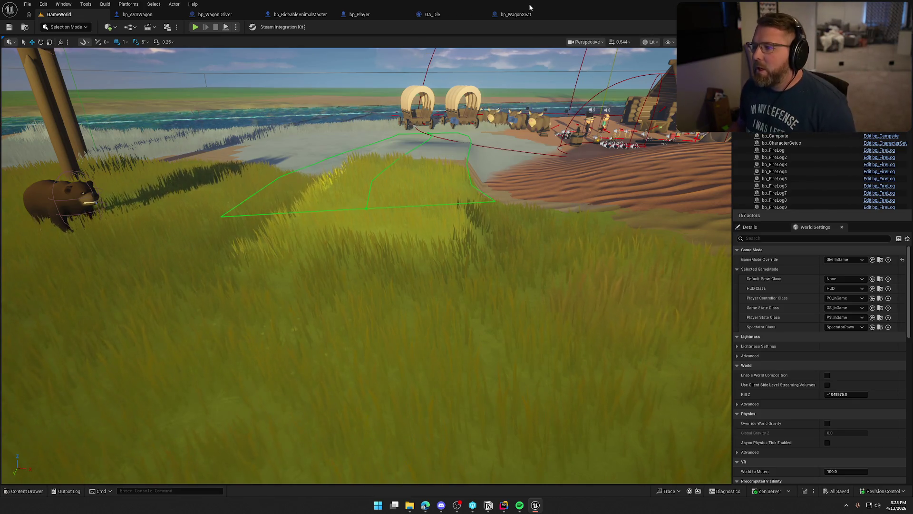
Compare bp_WagonSeat's BP_Interact graph with bp_RideableAnimalMaster's Unbind all Events from On Player Died node.
left_click(518, 14)
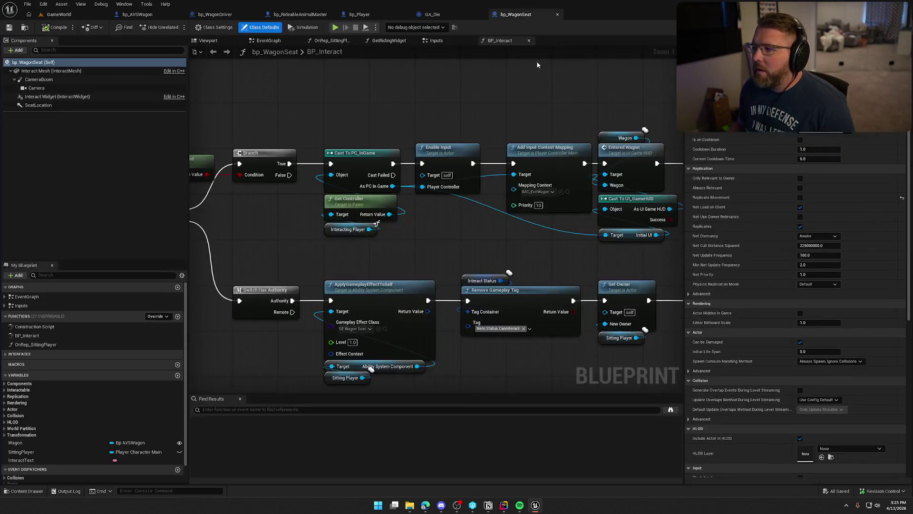
left_click(240, 399)
left_click_drag(412, 93, 393, 51)
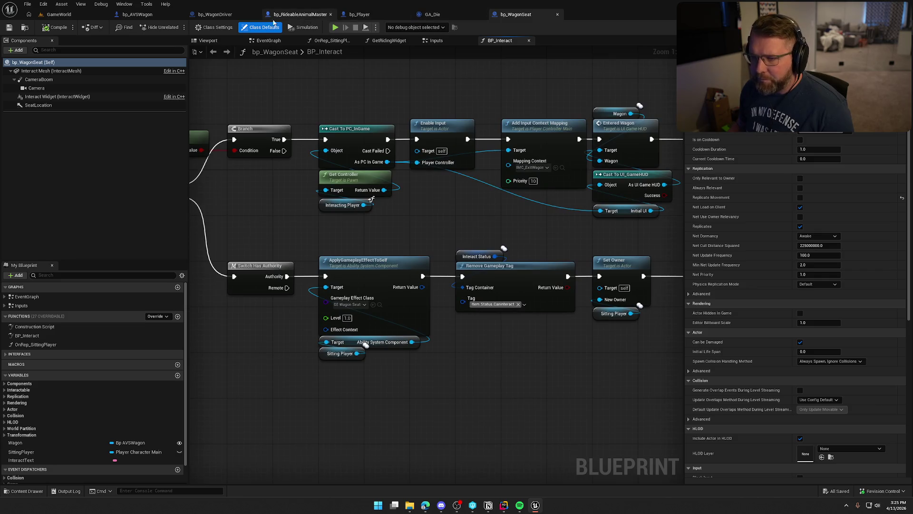
left_click(299, 15)
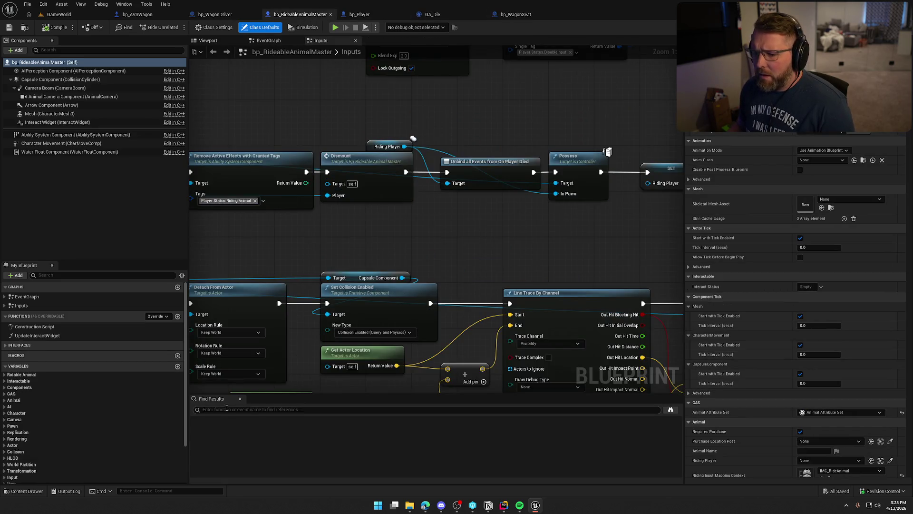
left_click(240, 398)
left_click_drag(362, 238, 428, 241)
left_click(556, 165)
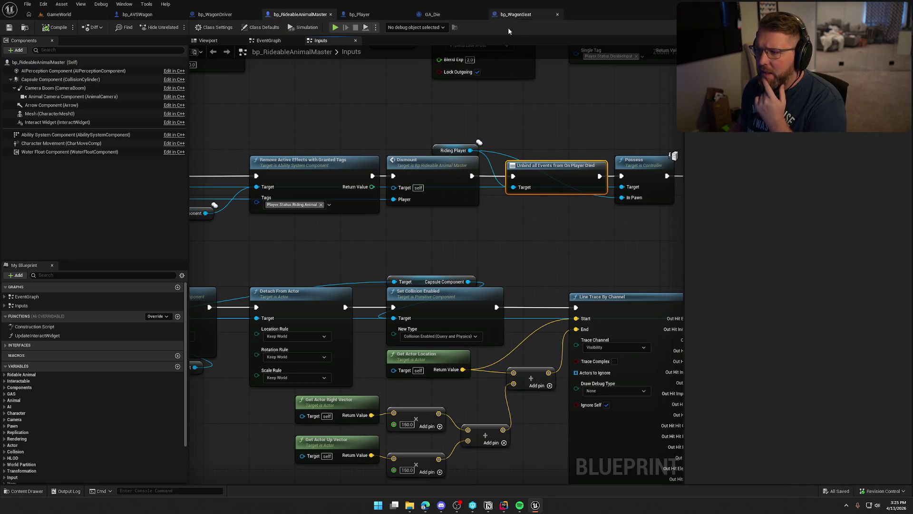
Bring up bp_WagonSeat's Inputs graph at the Server_ExitSeat logic, glancing at GA_Die and bp_Player.
left_click(523, 14)
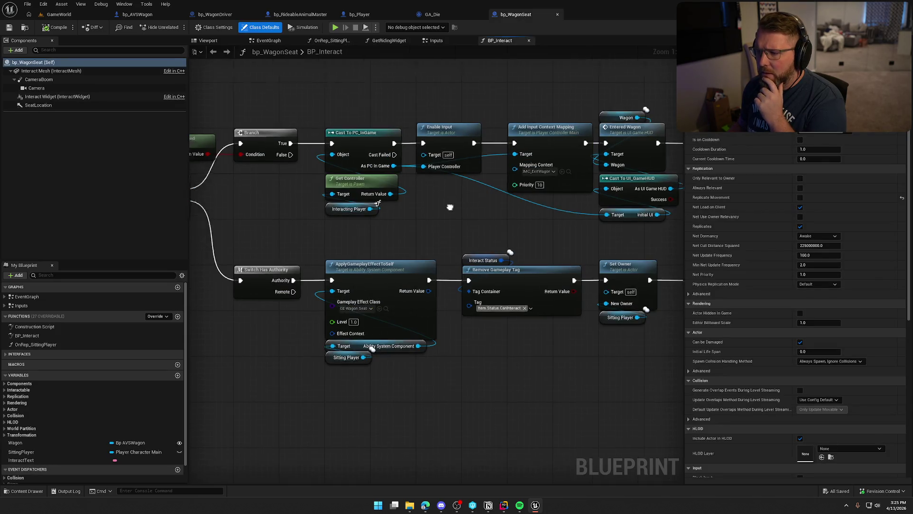
left_click(436, 40)
mouse_move(471, 205)
left_mouse_down()
mouse_move(494, 98)
mouse_move(563, 101)
left_mouse_up()
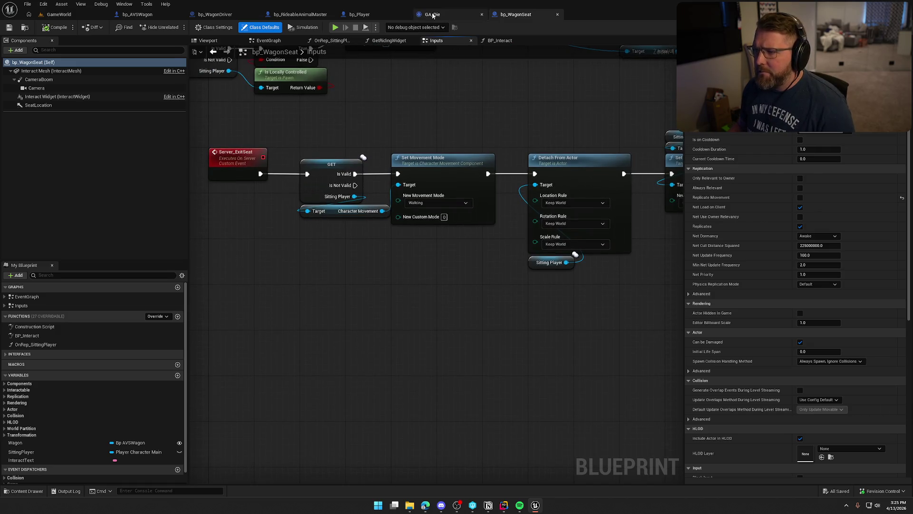
left_click(434, 15)
left_click(402, 16)
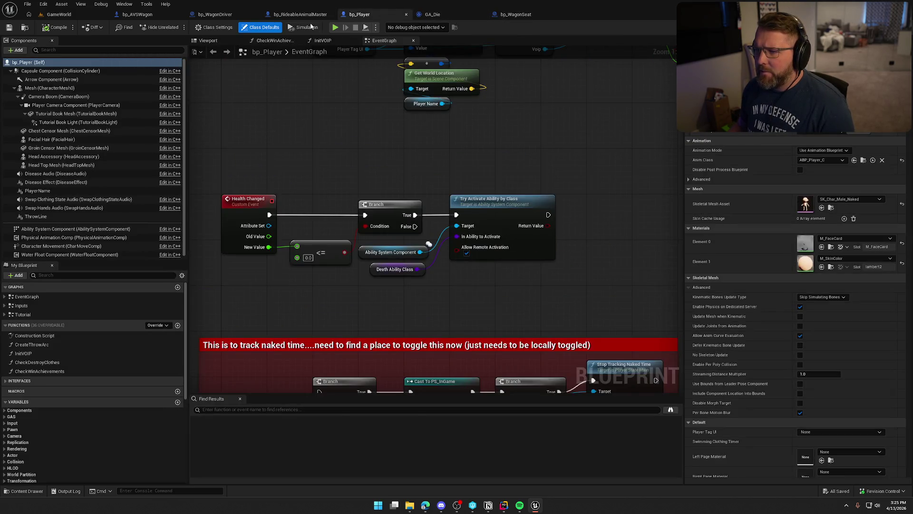
left_click(305, 14)
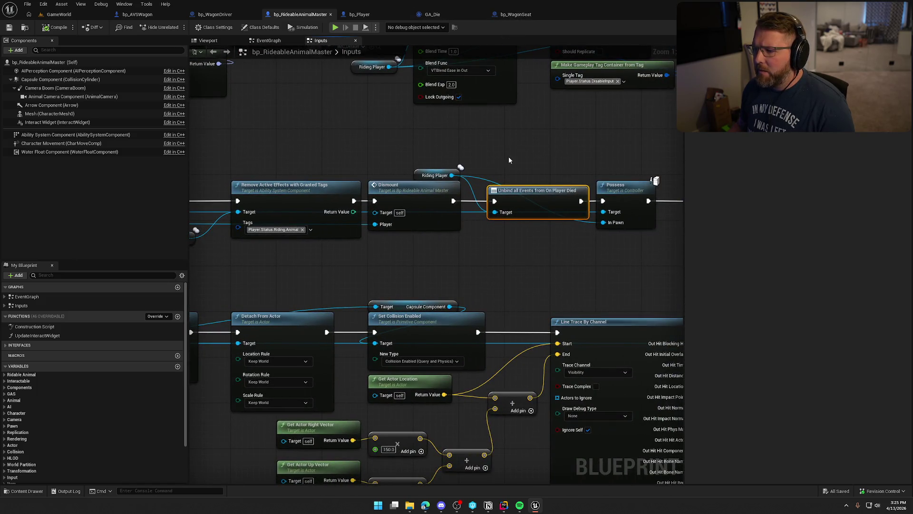
left_click(526, 16)
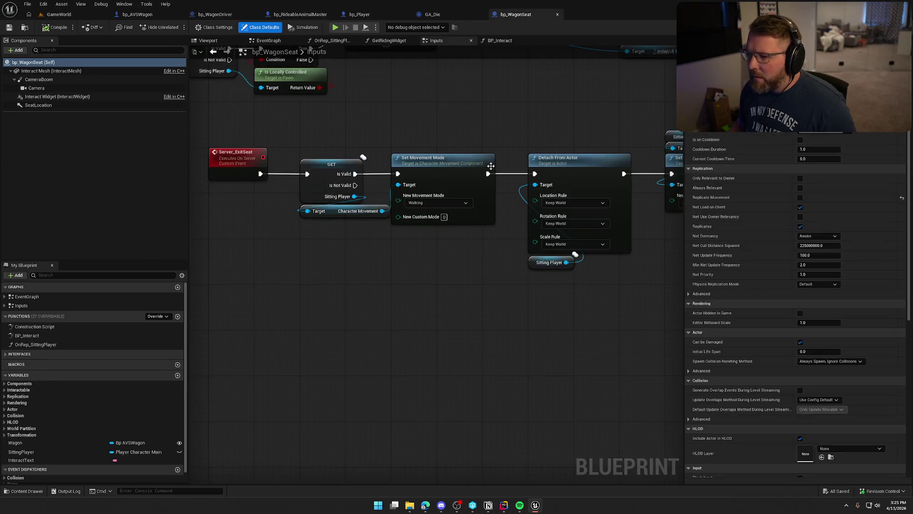
Pan along the seat-exit chain to SET w/ Notify and move it right to make room.
mouse_move(574, 109)
left_mouse_down()
mouse_move(444, 123)
mouse_move(194, 111)
left_mouse_up()
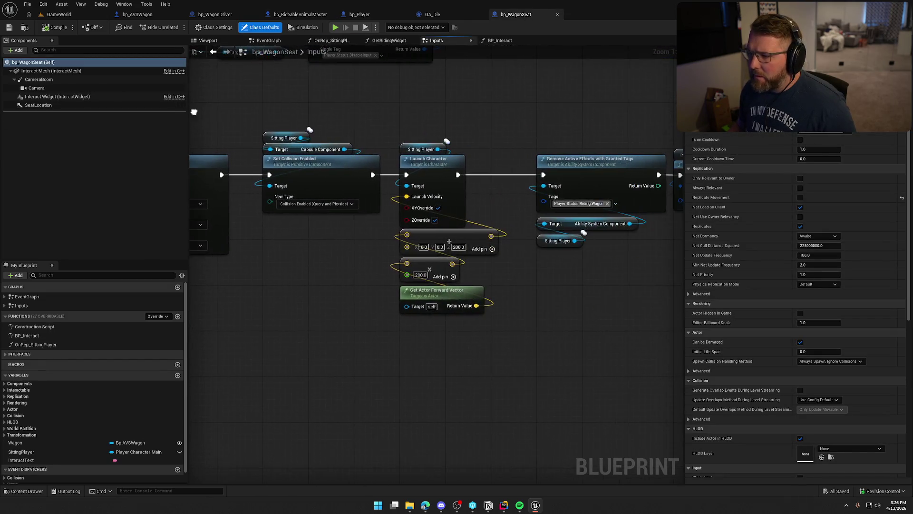
left_click_drag(433, 121, 224, 110)
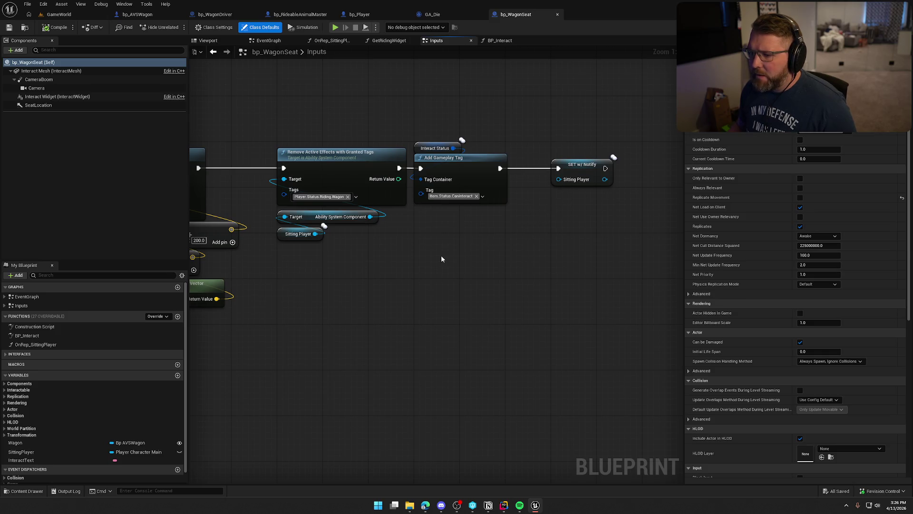
mouse_move(305, 287)
left_mouse_down()
mouse_move(398, 275)
mouse_move(667, 269)
mouse_move(381, 279)
left_mouse_up()
left_click_drag(662, 280, 377, 279)
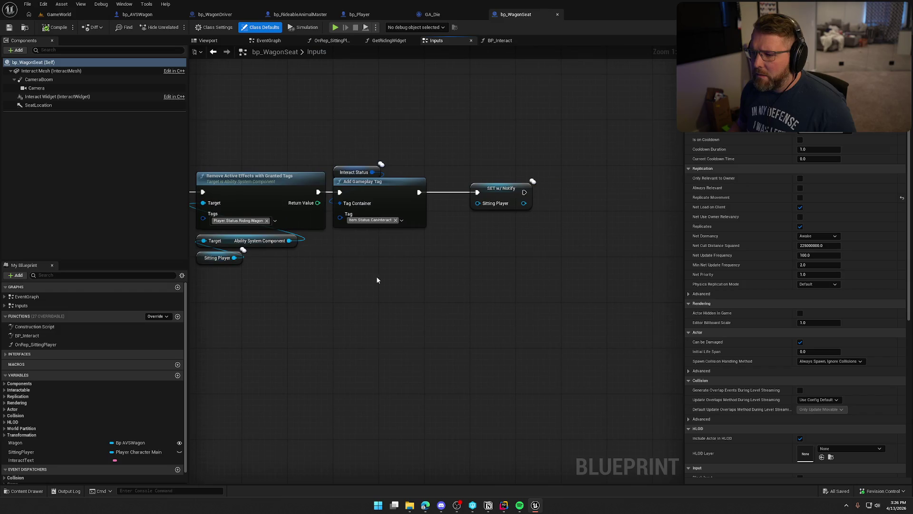
left_click_drag(503, 193, 638, 193)
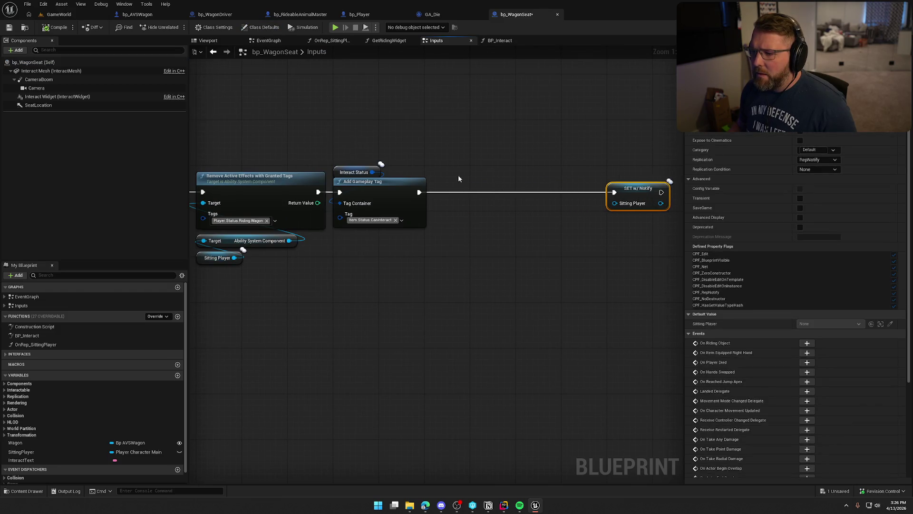
Insert an Unbind all Events from On Player Died node targeting SittingPlayer before SET w/ Notify, then save and check out.
key("ctrl+v")
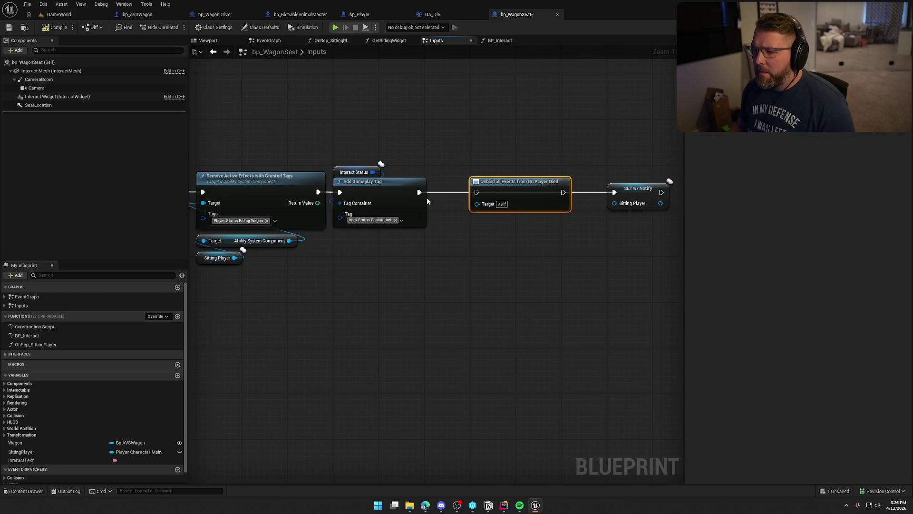
left_click_drag(419, 192, 476, 192)
left_click_drag(563, 192, 613, 192)
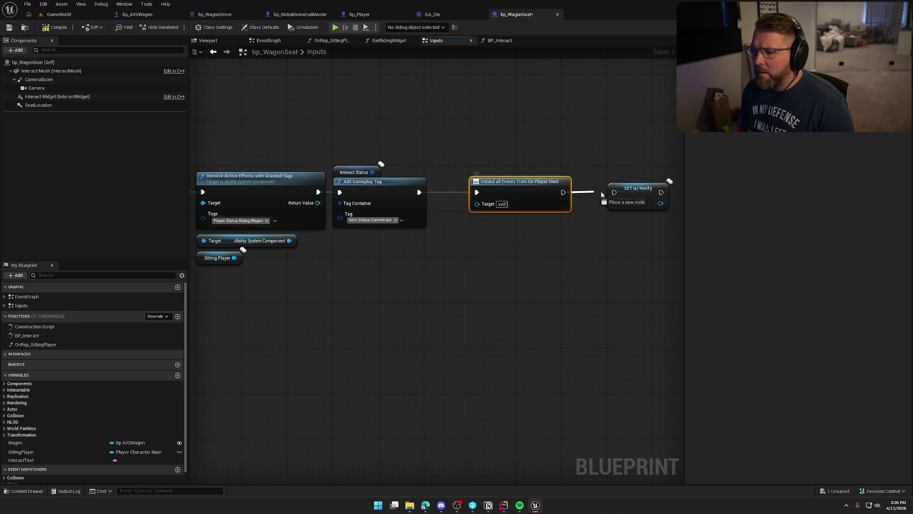
left_click(605, 229)
mouse_move(44, 451)
left_mouse_down()
mouse_move(535, 285)
mouse_move(518, 212)
mouse_move(526, 208)
left_mouse_up()
left_click_drag(549, 266, 530, 224)
left_click(520, 262)
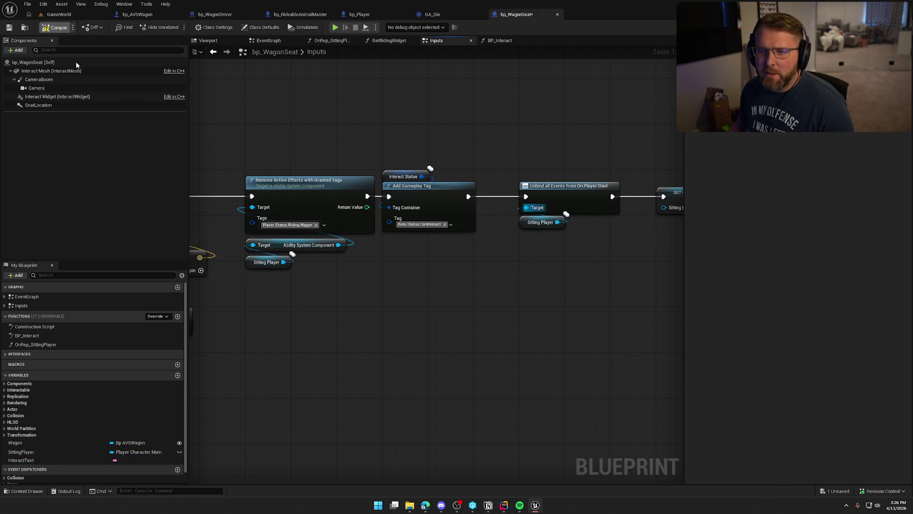
key("ctrl+s")
left_click(468, 333)
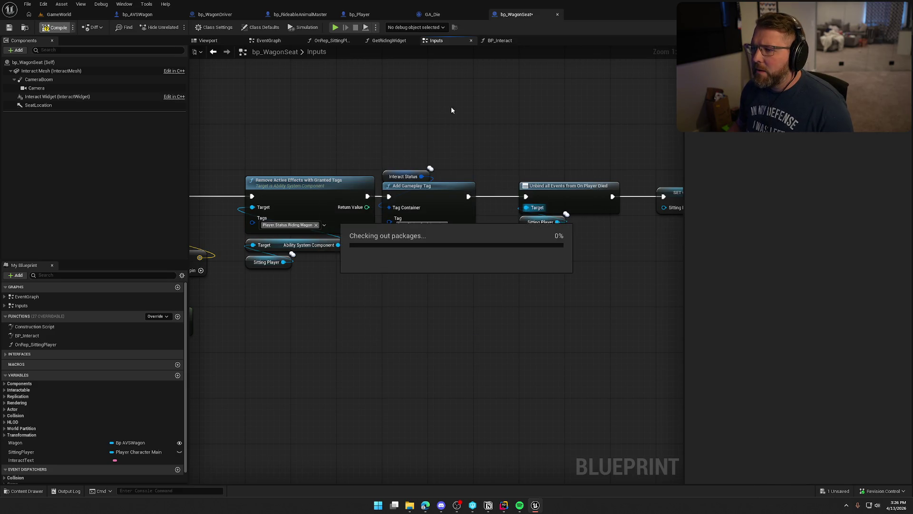
Review the Bind Event and Create Event nodes and rope logic in the BP_Interact graph.
left_click(500, 41)
scroll(243, 186, "up", 2)
mouse_move(484, 200)
left_mouse_down()
mouse_move(507, 342)
mouse_move(436, 325)
mouse_move(364, 195)
left_mouse_up()
left_click(524, 313)
left_click(494, 162)
mouse_move(494, 162)
left_mouse_down()
mouse_move(293, 138)
mouse_move(517, 179)
left_mouse_up()
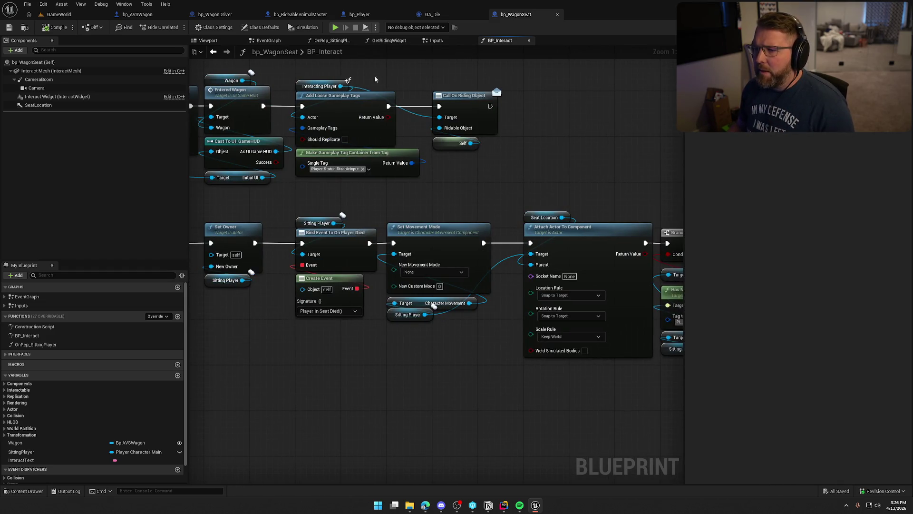
Cycle through bp_Player, bp_WagonDriver and bp_AVSWagon to the GameWorld level, then bring up the Notion to-do board.
left_click(360, 14)
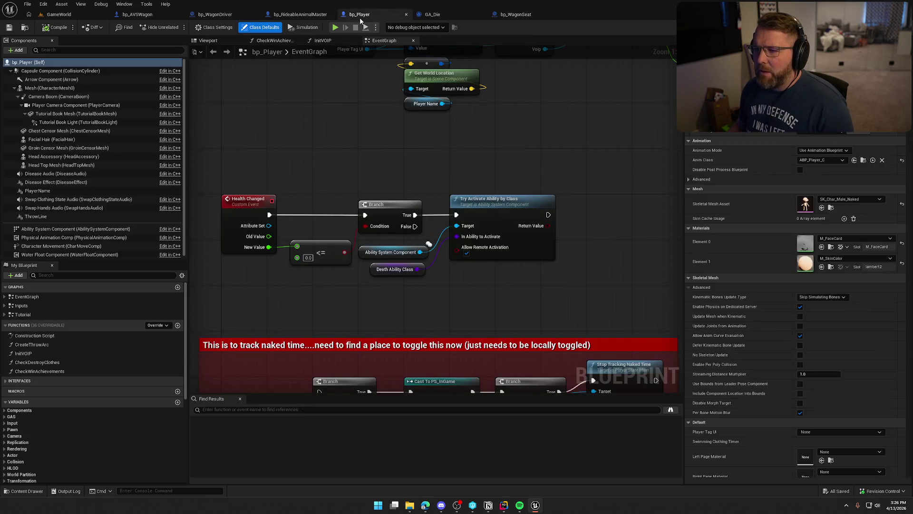
left_click(215, 14)
left_click(158, 15)
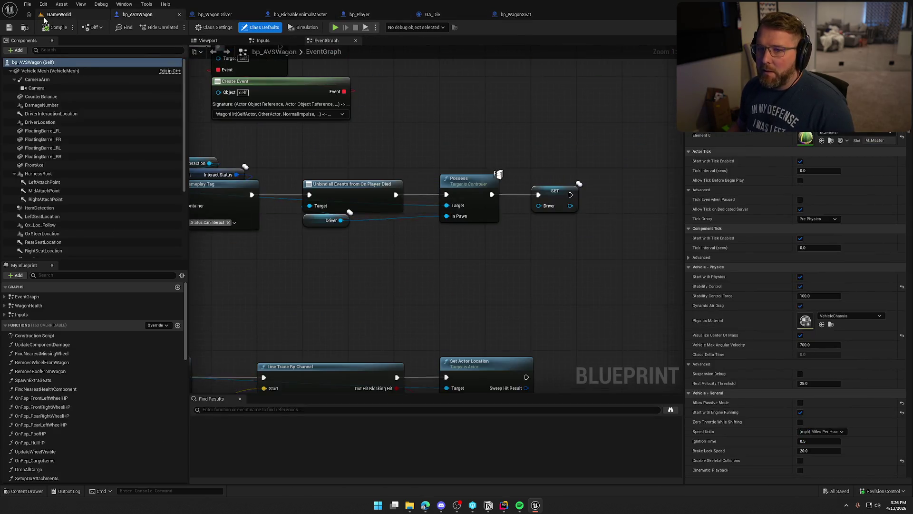
left_click(59, 15)
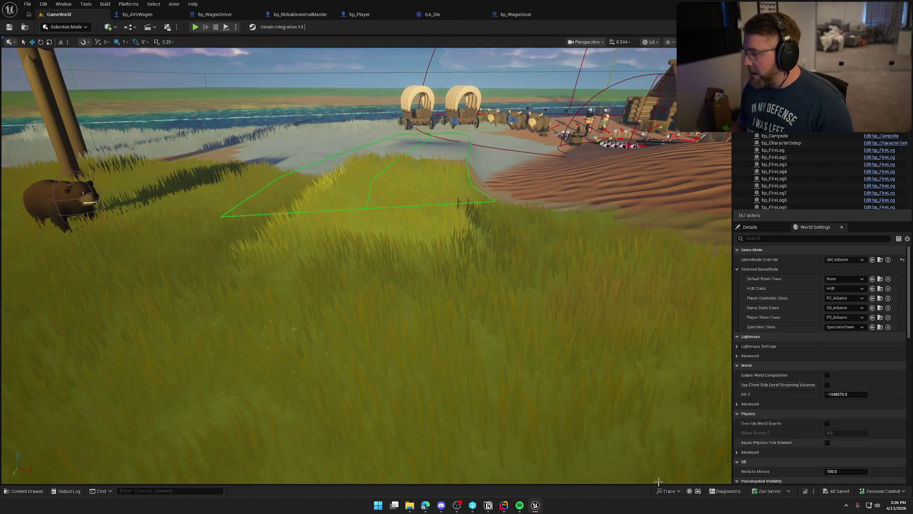
mouse_move(489, 505)
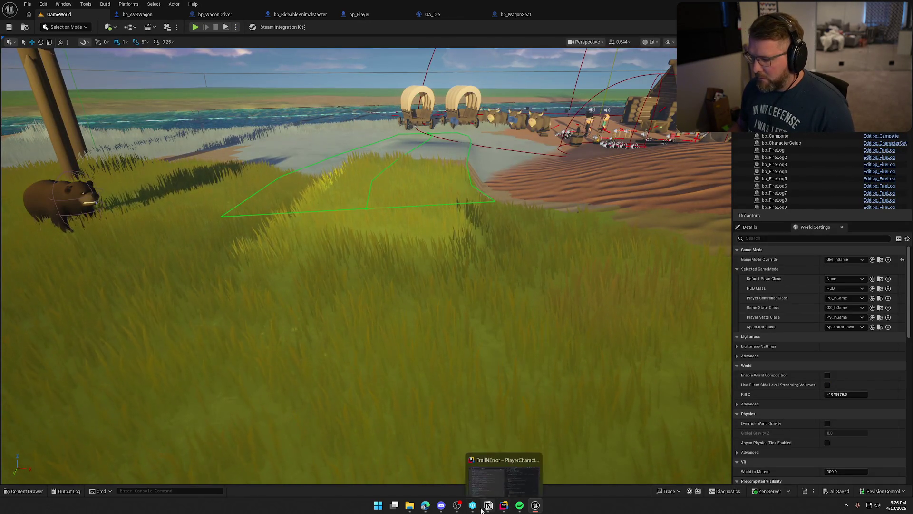
left_click(488, 505)
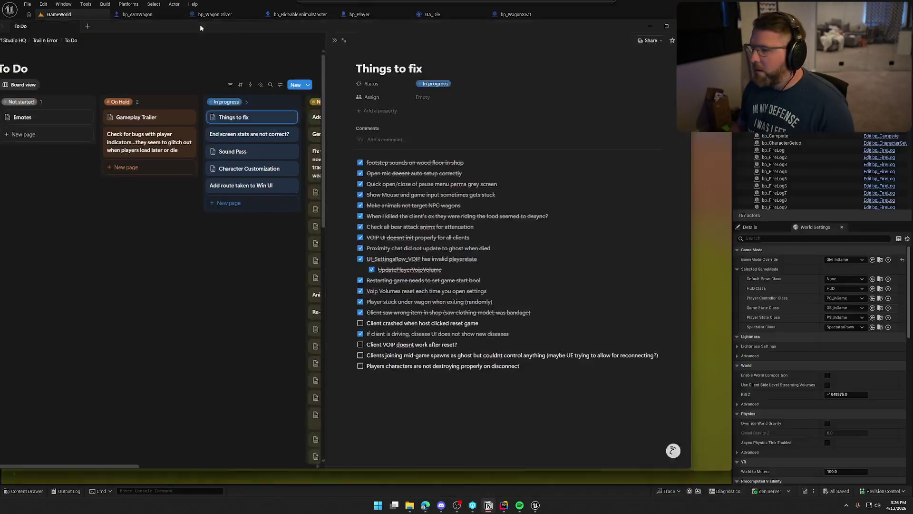
Shift the Notion to-do window aside, then Alt+Tab back to the Unreal GameWorld viewport.
left_click_drag(200, 28, 310, 36)
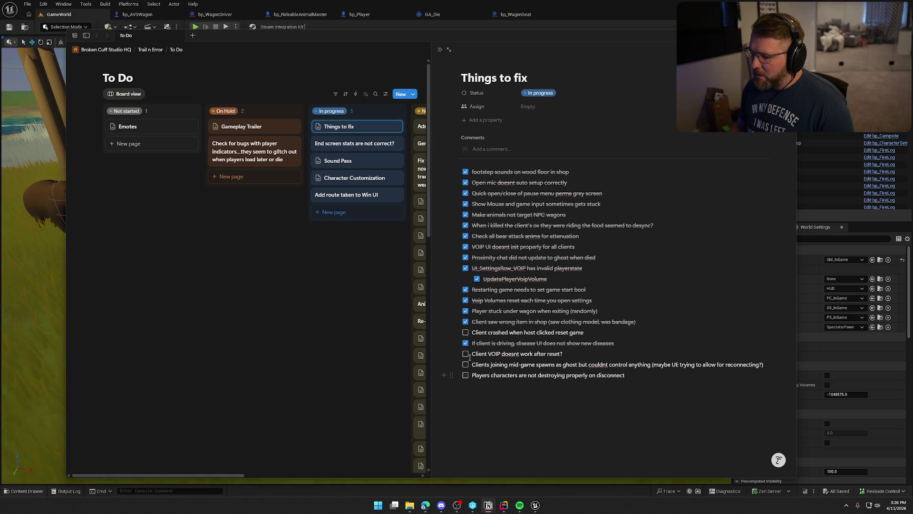
key("alt+Tab")
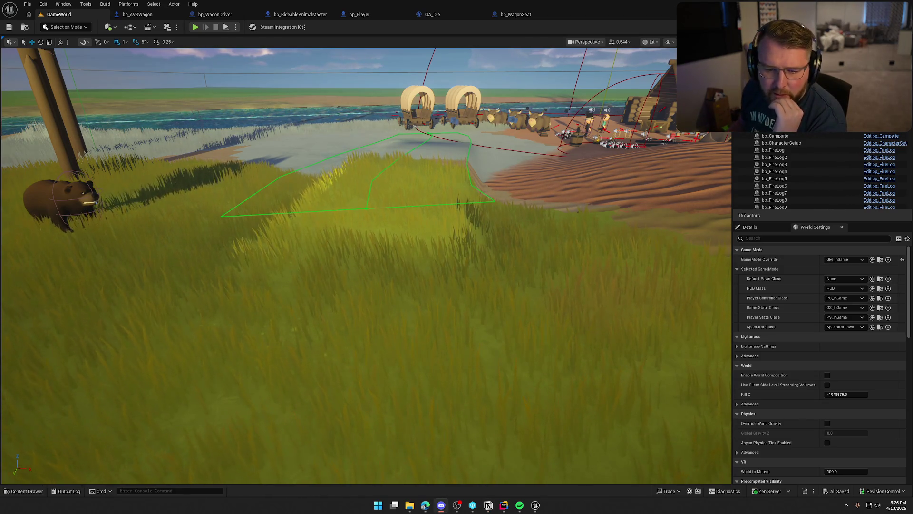
Jump from bp_AVSWagon's Event ApplyDamage into its UpdateComponentDamage function graph.
left_click(154, 4)
left_click(138, 14)
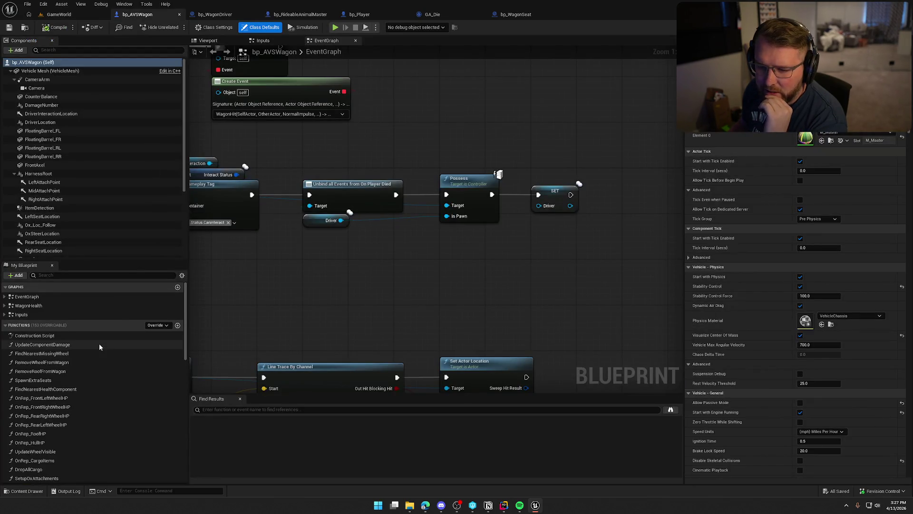
left_click_drag(310, 284, 455, 273)
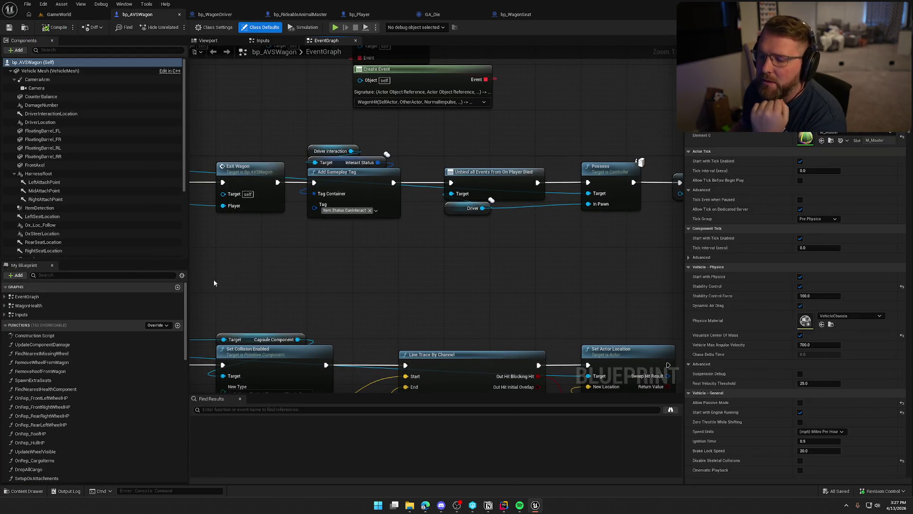
left_click(6, 297)
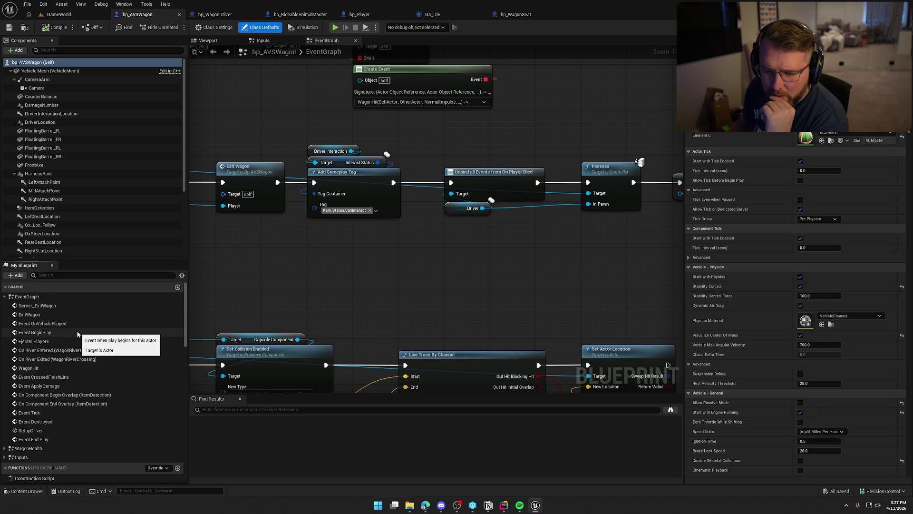
double_click(76, 385)
left_click_drag(428, 303, 368, 292)
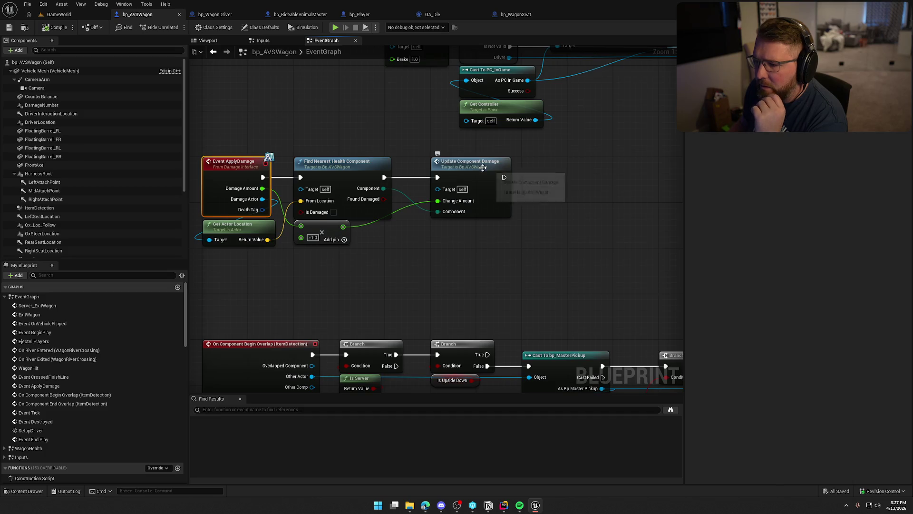
double_click(443, 162)
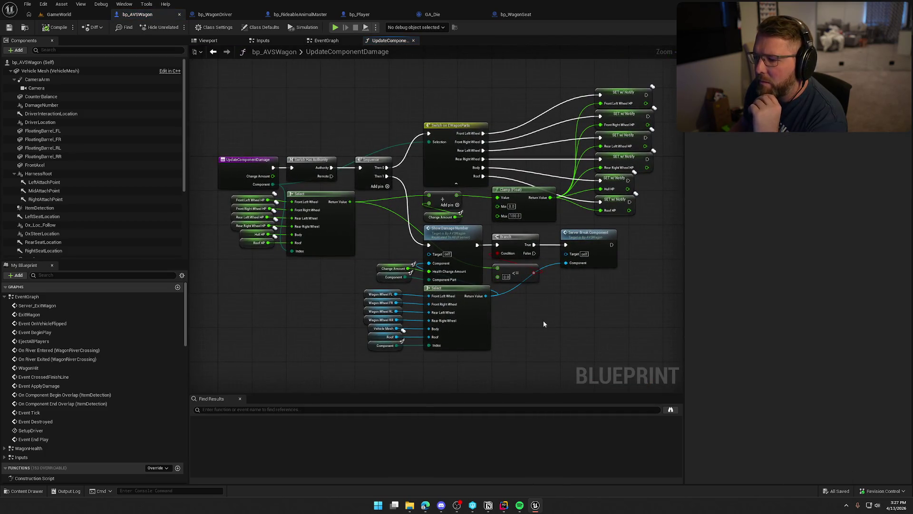
Open Server Break Component's WagonHealth graph and select the Eject All Players node past the wheel-HP and roof logic.
double_click(594, 236)
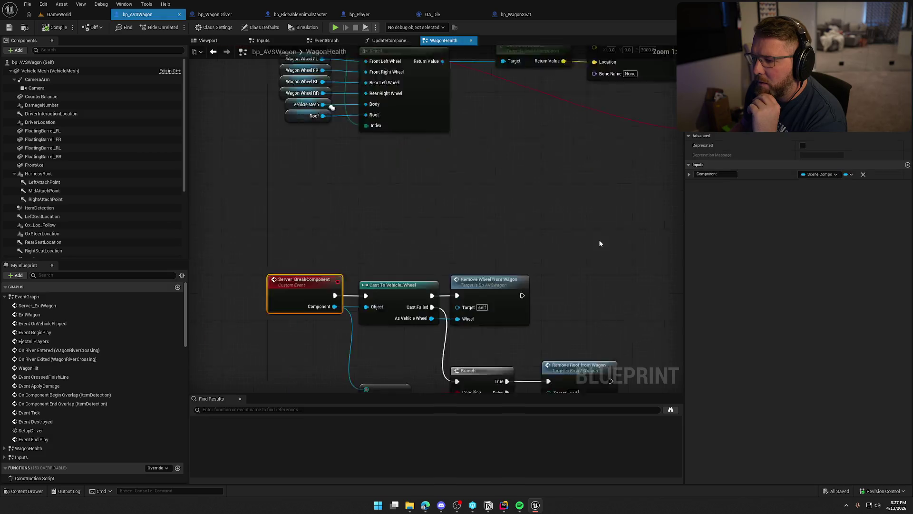
mouse_move(442, 345)
left_mouse_down()
mouse_move(387, 243)
mouse_move(287, 192)
left_mouse_up()
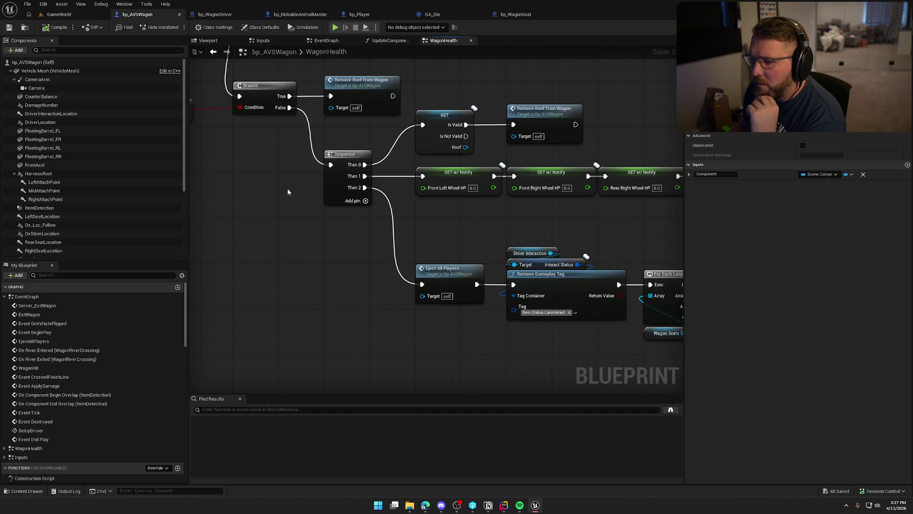
mouse_move(488, 219)
left_mouse_down()
mouse_move(379, 201)
mouse_move(526, 242)
mouse_move(660, 309)
mouse_move(459, 215)
left_mouse_up()
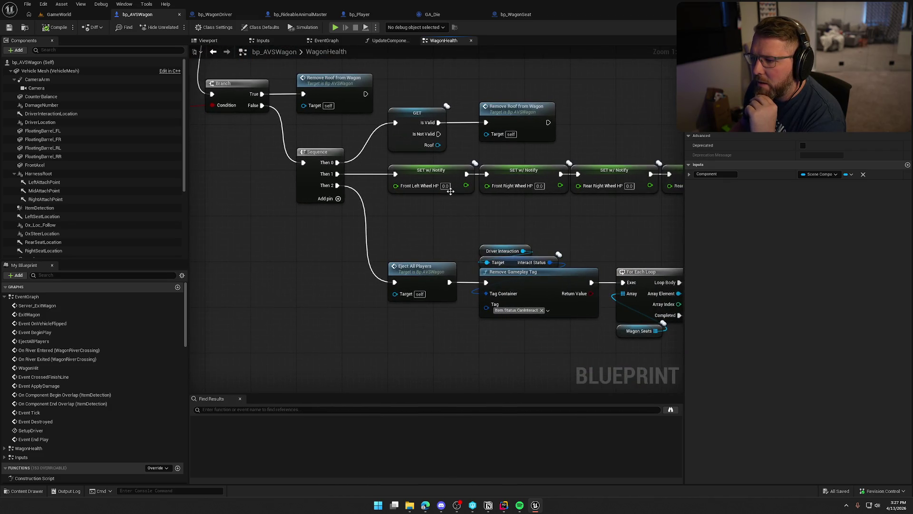
left_click_drag(558, 147, 422, 92)
left_click(433, 233)
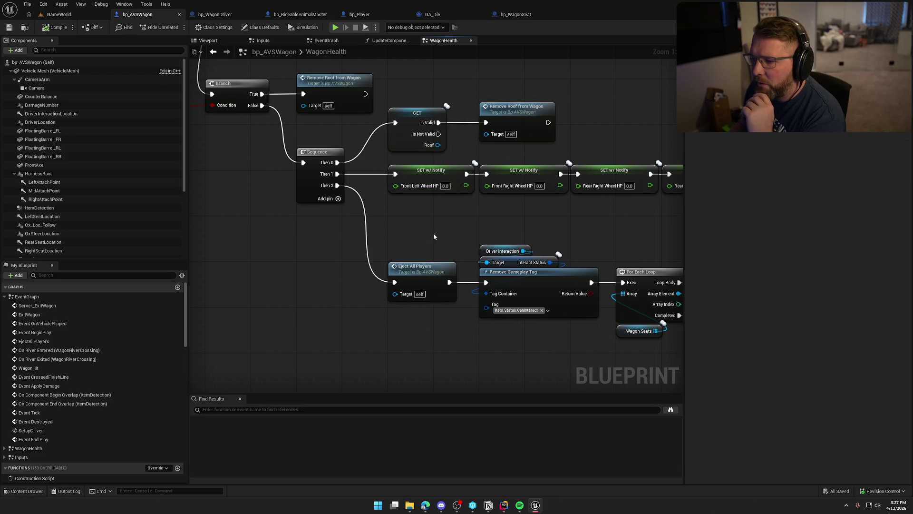
left_click_drag(432, 233, 367, 210)
scroll(364, 210, "down", 1)
left_click(354, 259)
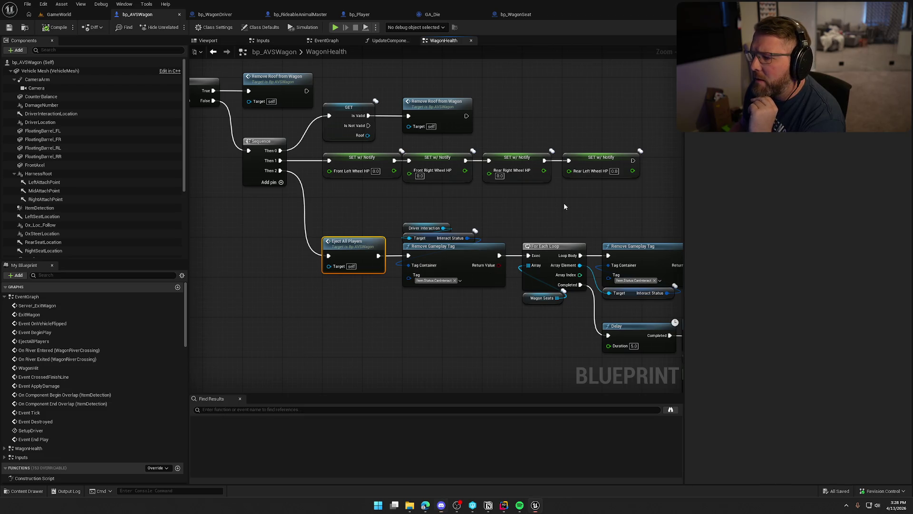
left_click_drag(564, 202, 498, 135)
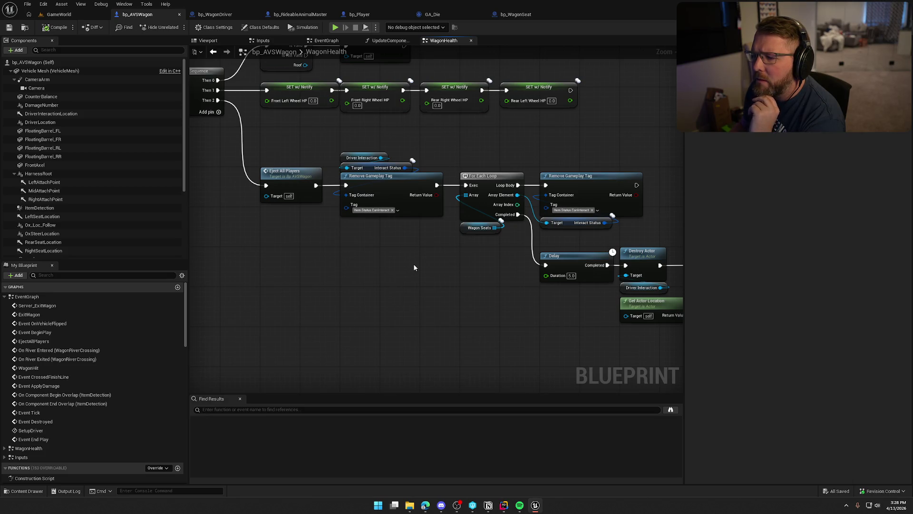
left_click_drag(495, 283, 390, 271)
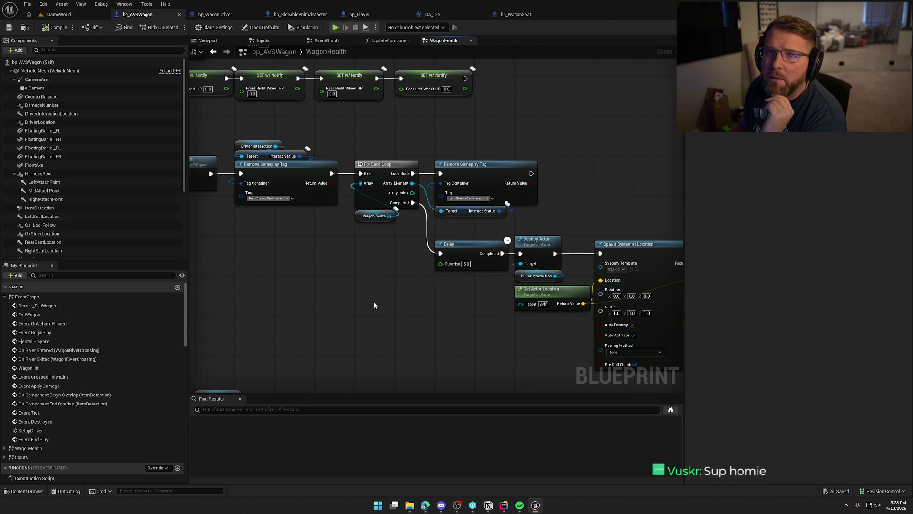
left_click_drag(335, 300, 491, 336)
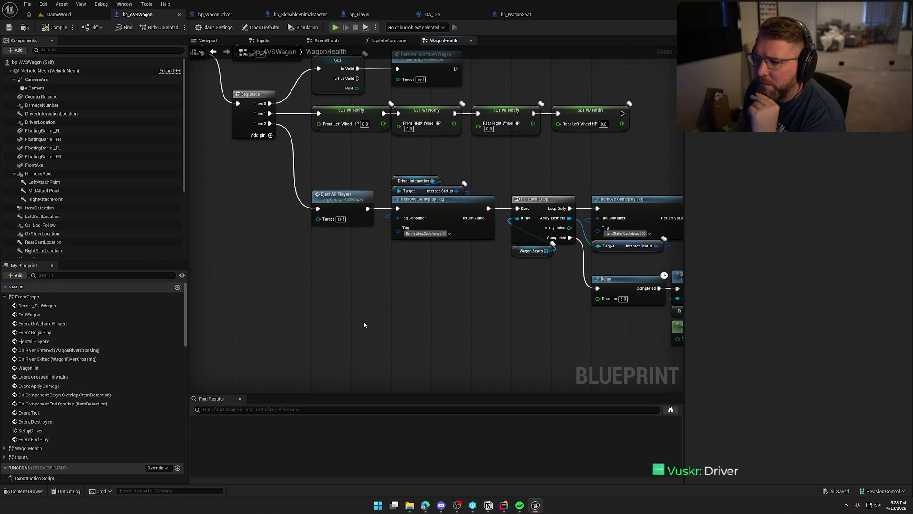
left_click_drag(355, 265, 294, 290)
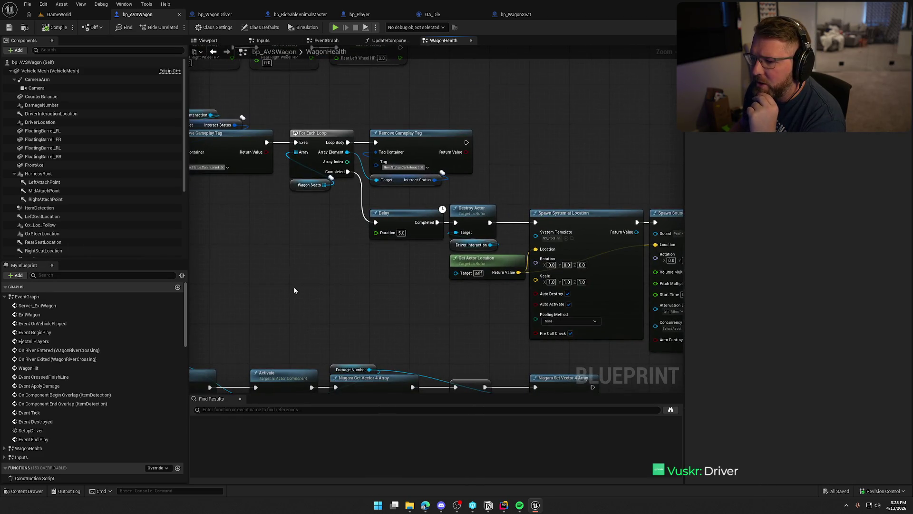
left_click_drag(465, 327, 342, 300)
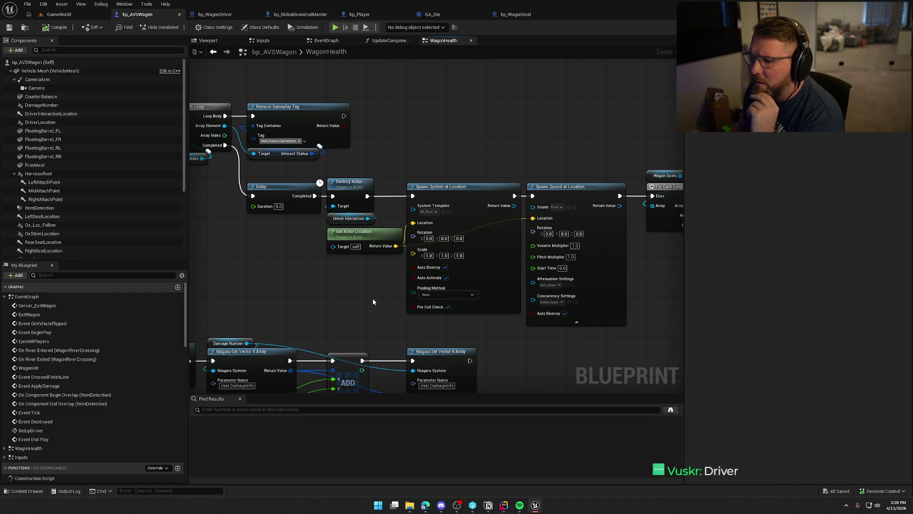
mouse_move(372, 297)
left_mouse_down()
mouse_move(301, 279)
mouse_move(242, 279)
left_mouse_up()
left_click_drag(378, 134, 332, 130)
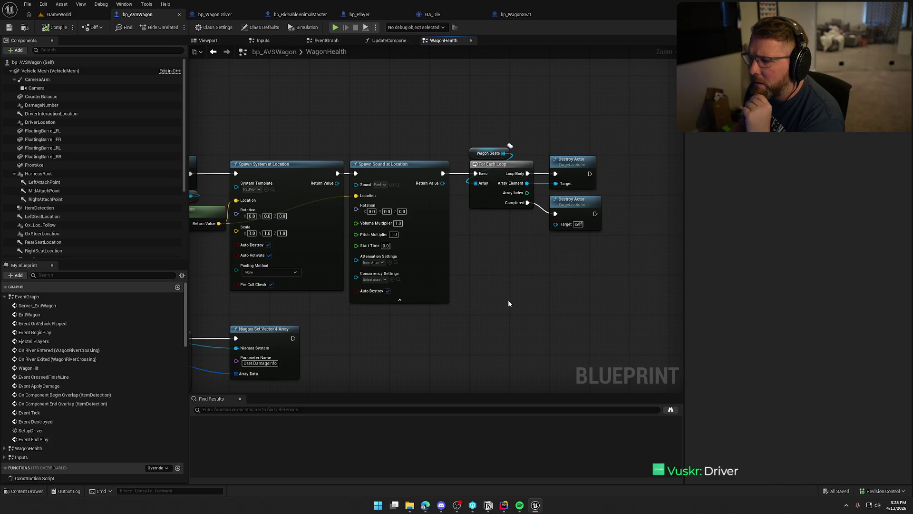
left_click_drag(420, 351, 533, 320)
left_click_drag(309, 191, 428, 267)
mouse_move(309, 229)
left_mouse_down()
mouse_move(436, 281)
mouse_move(494, 324)
mouse_move(552, 316)
mouse_move(275, 267)
mouse_move(406, 295)
left_mouse_up()
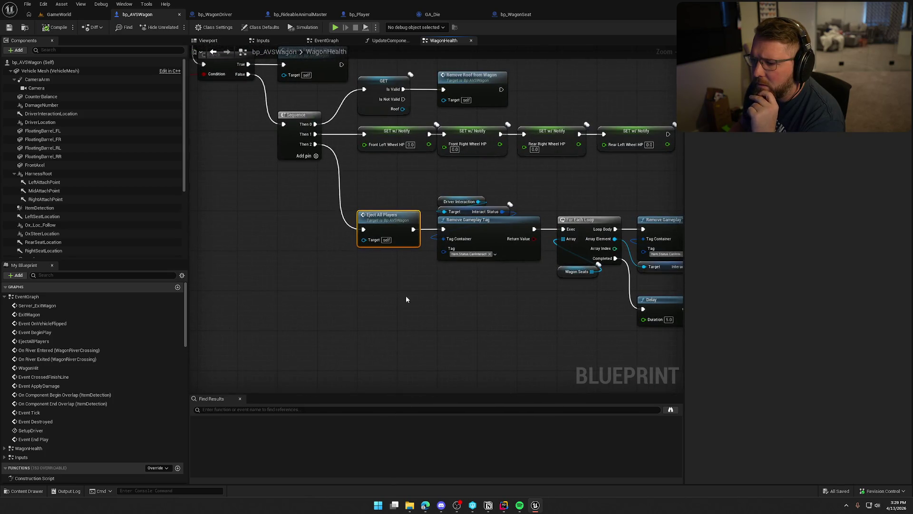
double_click(419, 247)
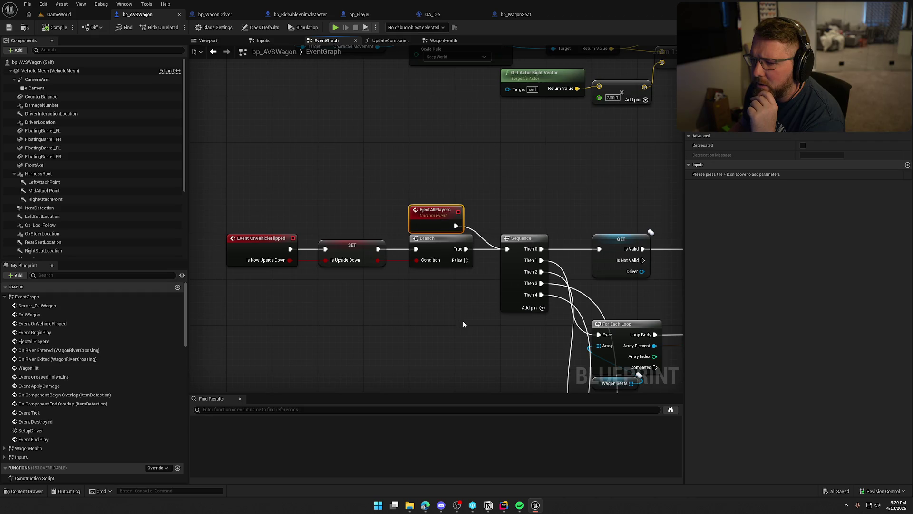
Trace Eject All Players through its EventGraph Sequence to the EjectDriver custom event in the Inputs graph.
left_click_drag(428, 301, 247, 253)
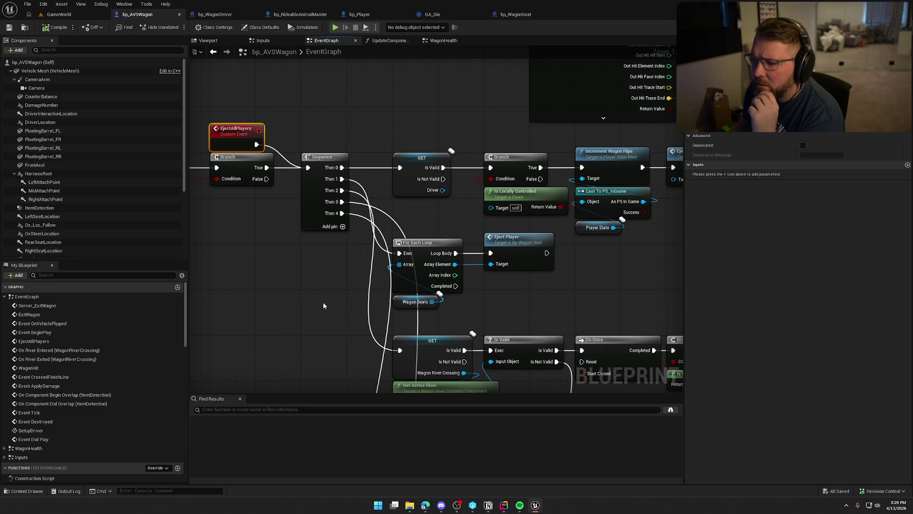
left_click(213, 52)
mouse_move(301, 216)
left_mouse_down()
mouse_move(322, 275)
mouse_move(183, 264)
mouse_move(485, 312)
mouse_move(433, 308)
mouse_move(345, 279)
left_mouse_up()
double_click(410, 266)
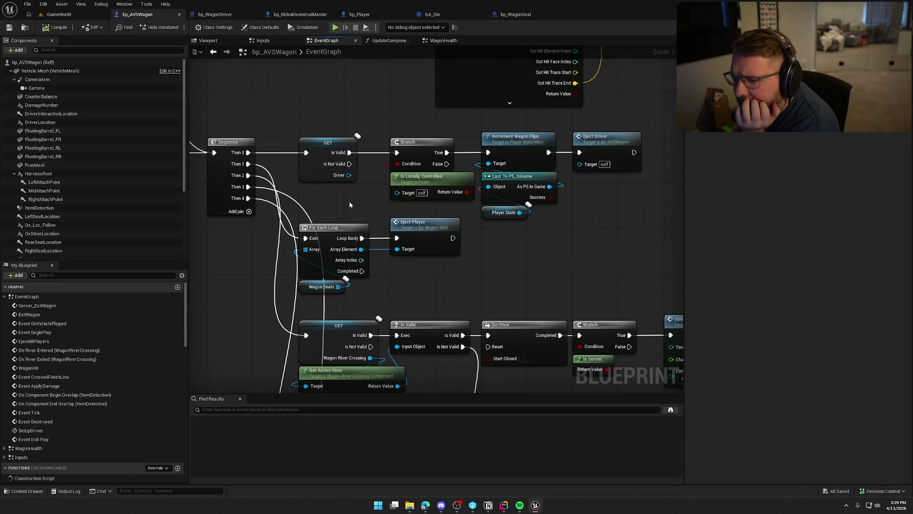
left_click_drag(381, 118, 467, 213)
left_click(467, 211)
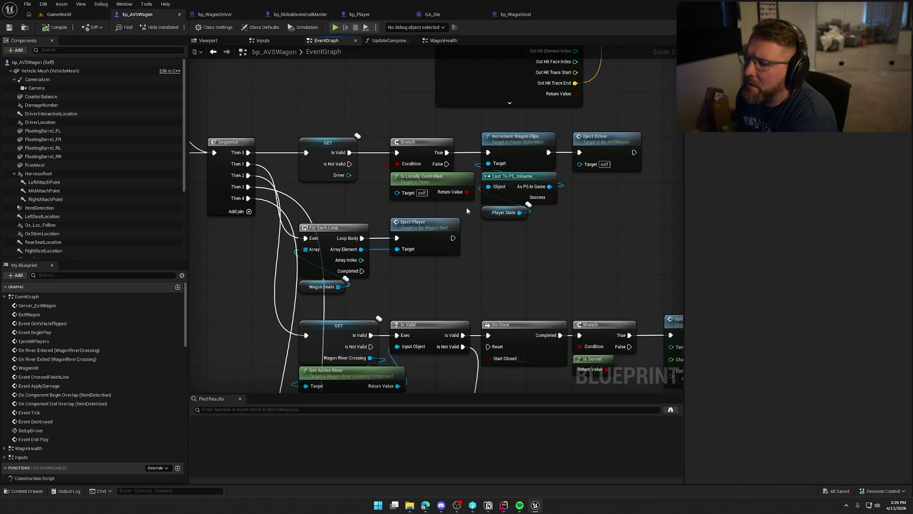
double_click(613, 141)
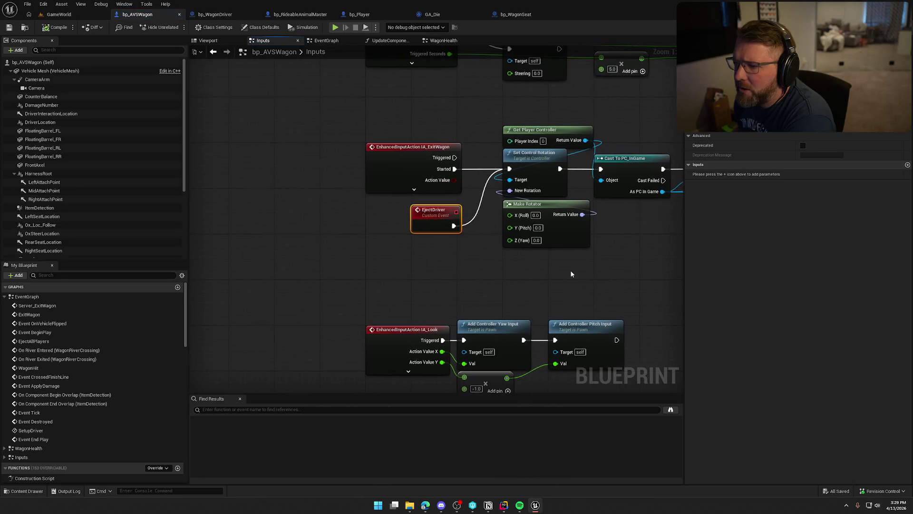
mouse_move(615, 257)
left_mouse_down()
mouse_move(362, 227)
mouse_move(358, 259)
mouse_move(458, 257)
mouse_move(323, 251)
mouse_move(466, 223)
mouse_move(487, 207)
left_mouse_up()
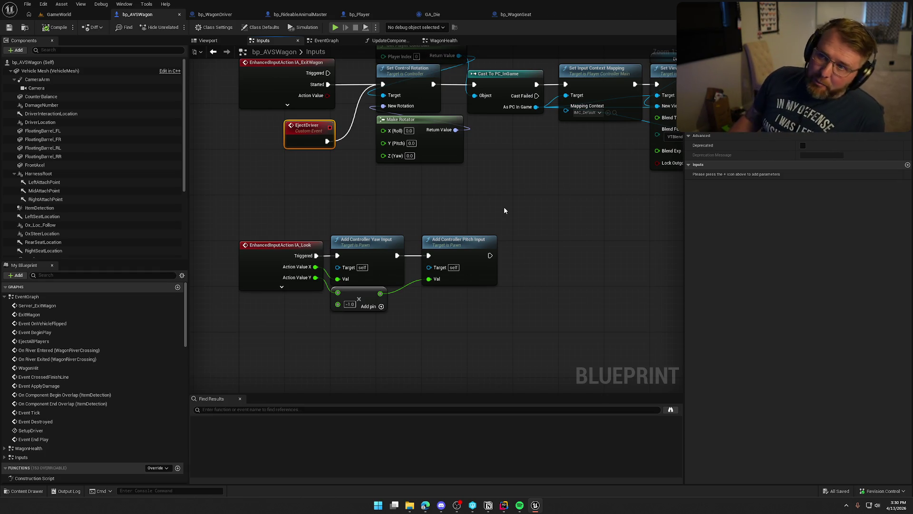
left_click_drag(540, 185, 513, 213)
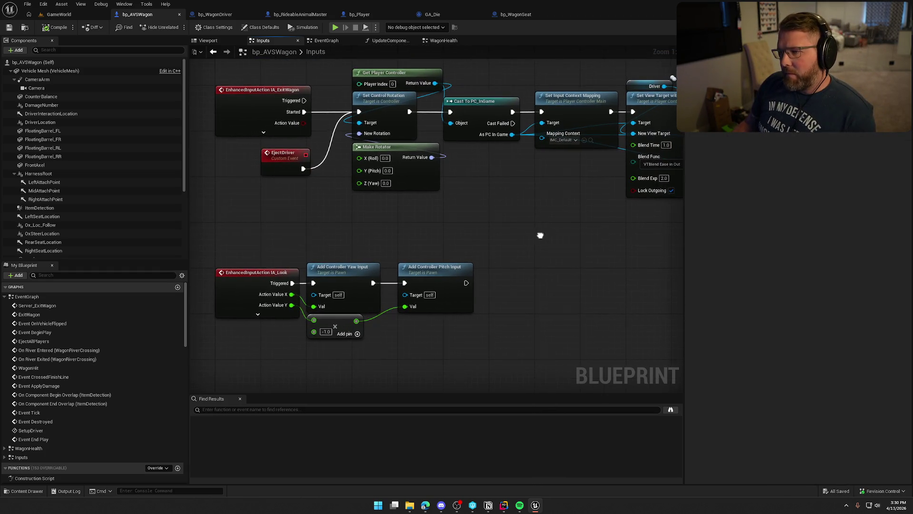
left_click_drag(538, 240, 546, 263)
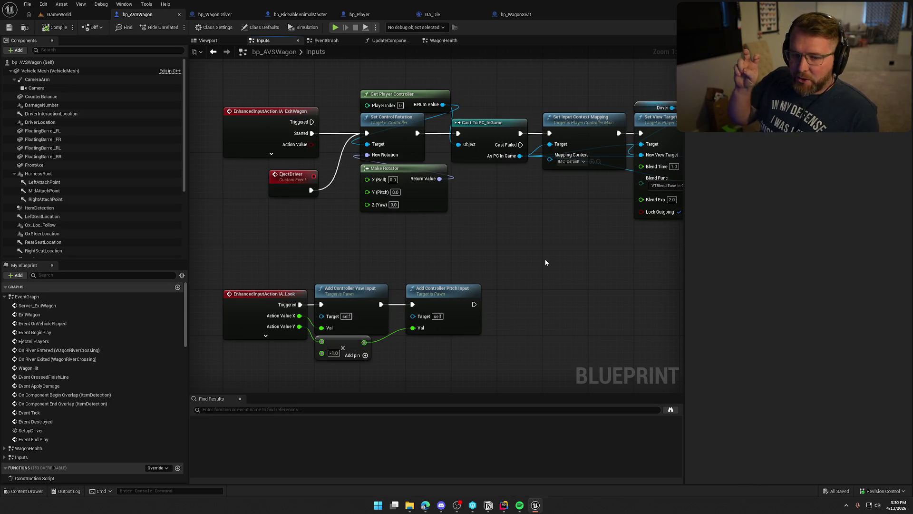
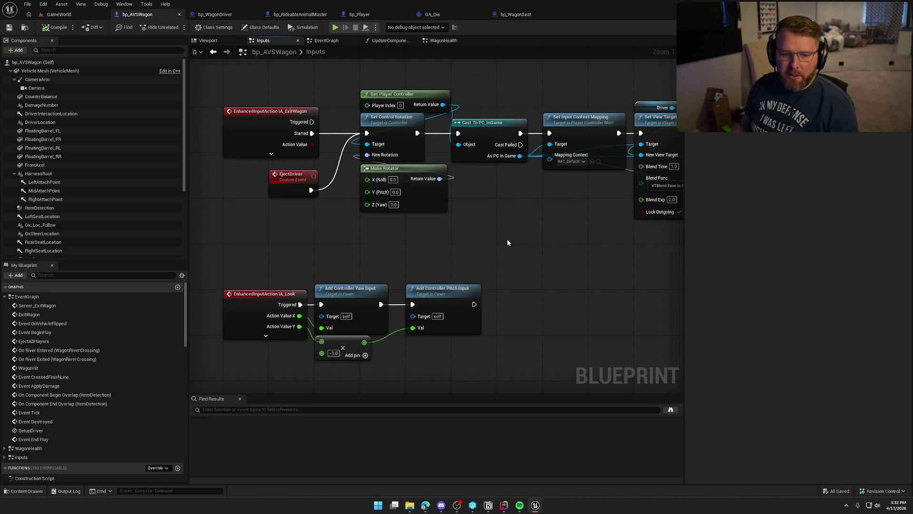
Switch to the GameWorld level and fly the camera up over the camp and shoreline.
left_click(64, 19)
mouse_move(282, 201)
left_mouse_down()
mouse_move(281, 219)
mouse_move(304, 224)
mouse_move(294, 200)
mouse_move(285, 195)
mouse_move(311, 274)
left_mouse_up()
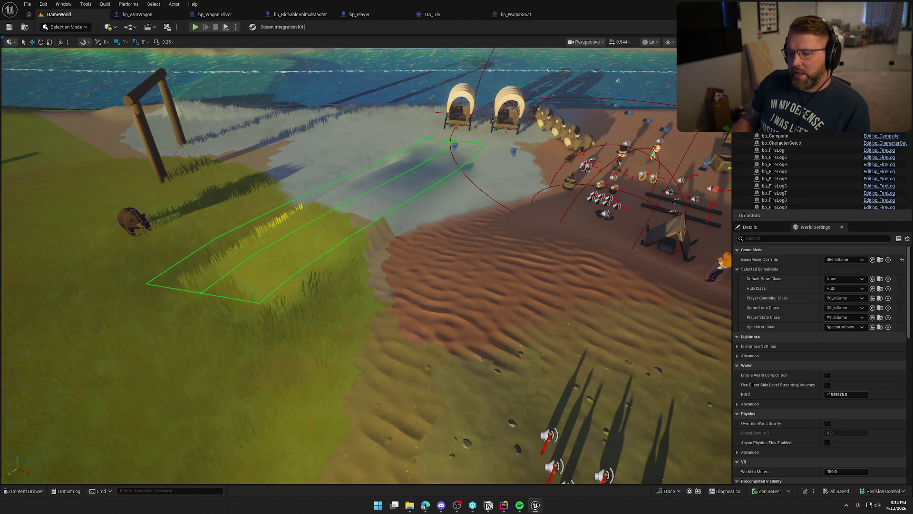
left_click(24, 491)
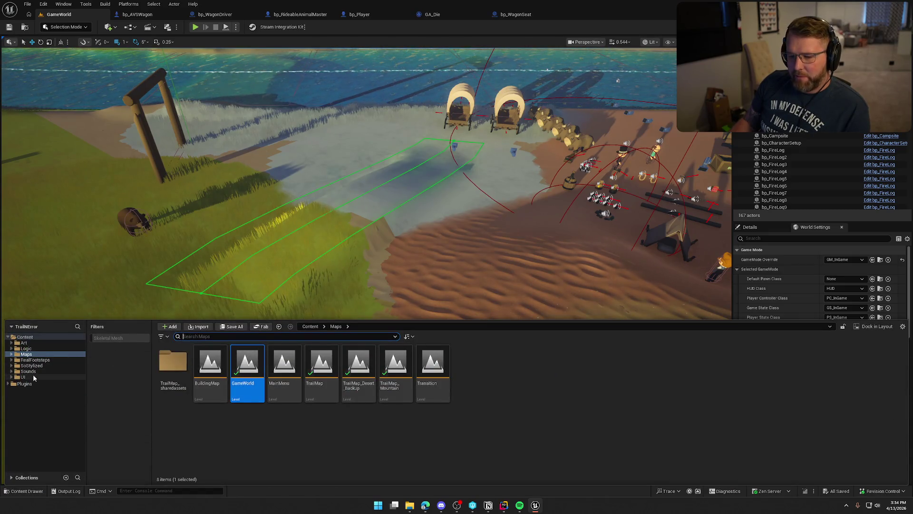
Open the Reference Viewer for Voice_Atten in the Sounds > Attenuation folder.
left_click(31, 371)
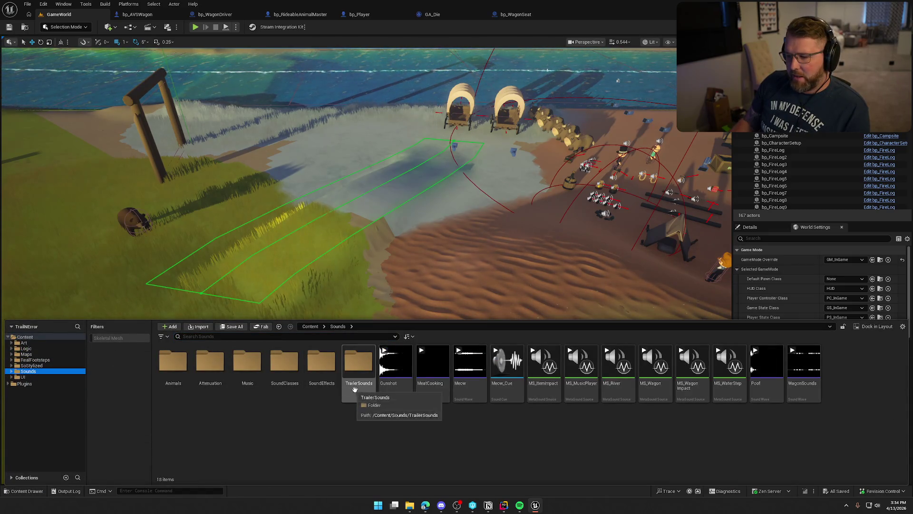
double_click(212, 371)
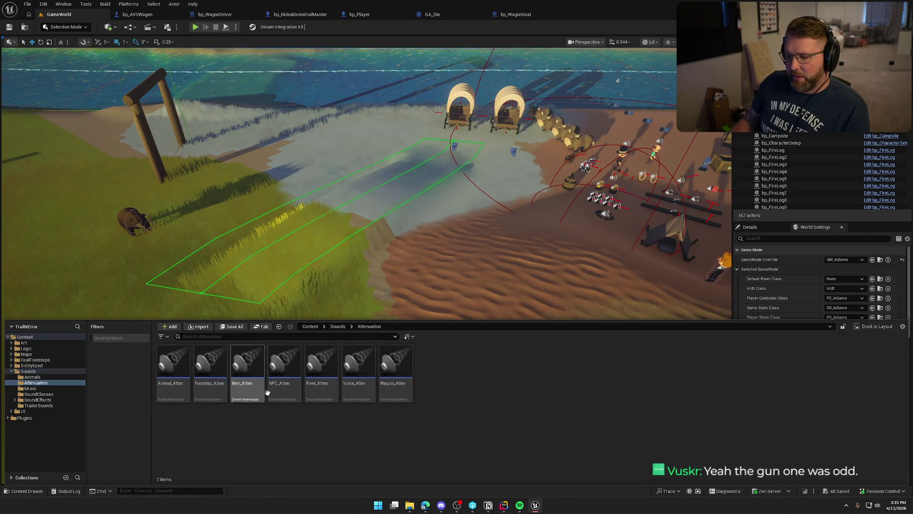
right_click(360, 366)
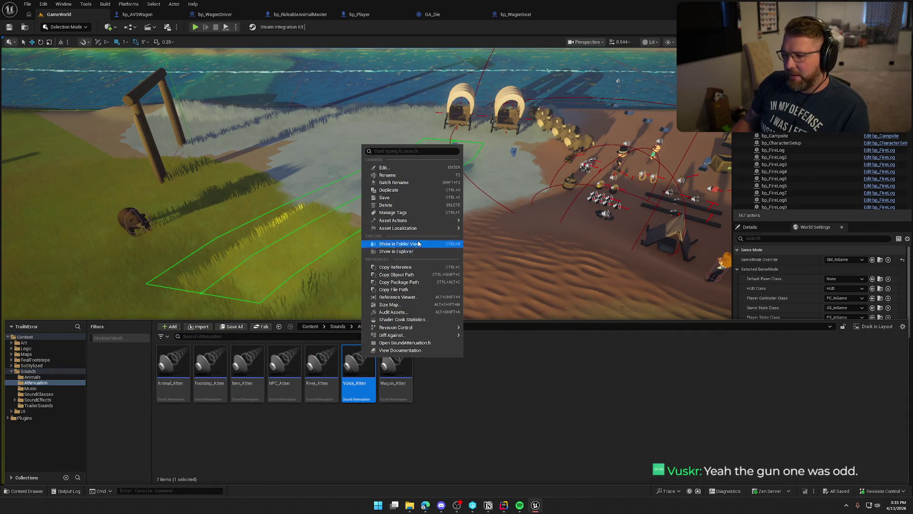
left_click(432, 299)
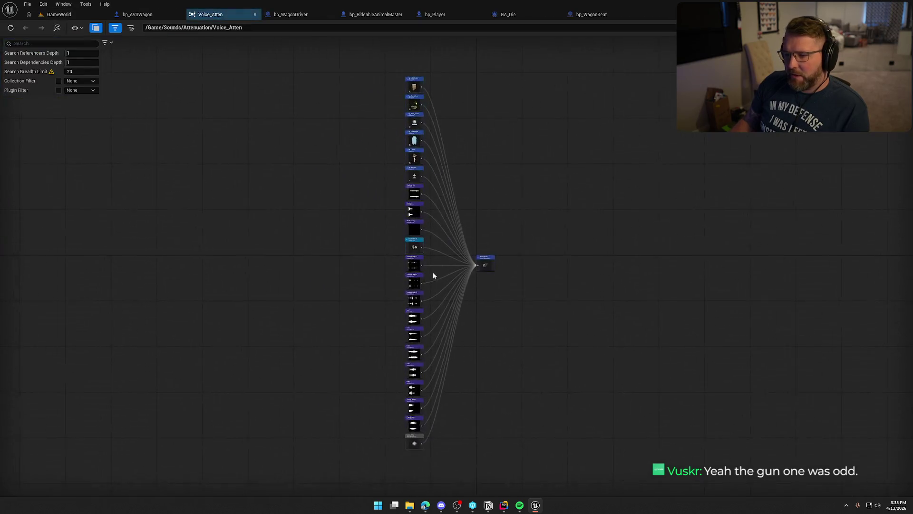
Pan the reference graph to show the BearRoar_01 and Gunshot nodes, and select BearRoar_01.
scroll(456, 216, "up", 5)
left_click(394, 160)
mouse_move(532, 326)
left_mouse_down()
mouse_move(517, 320)
mouse_move(500, 257)
mouse_move(506, 186)
left_mouse_up()
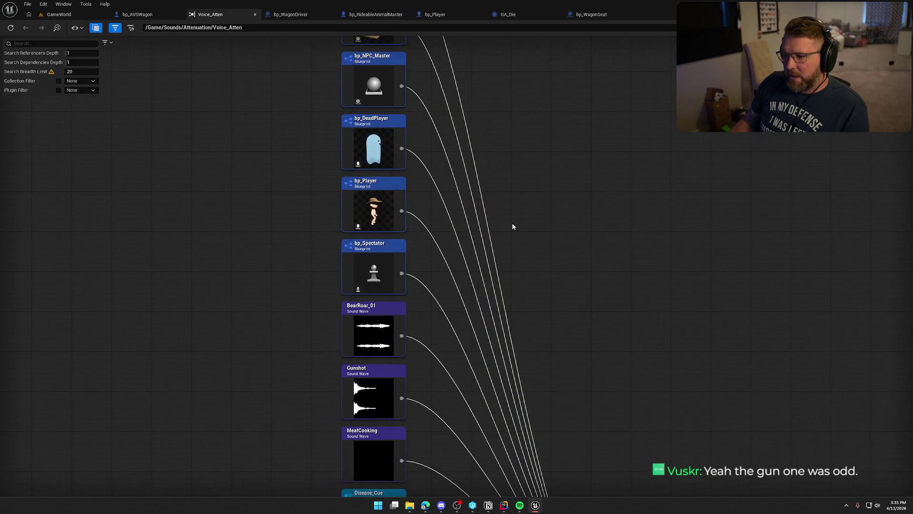
left_click_drag(526, 284, 509, 149)
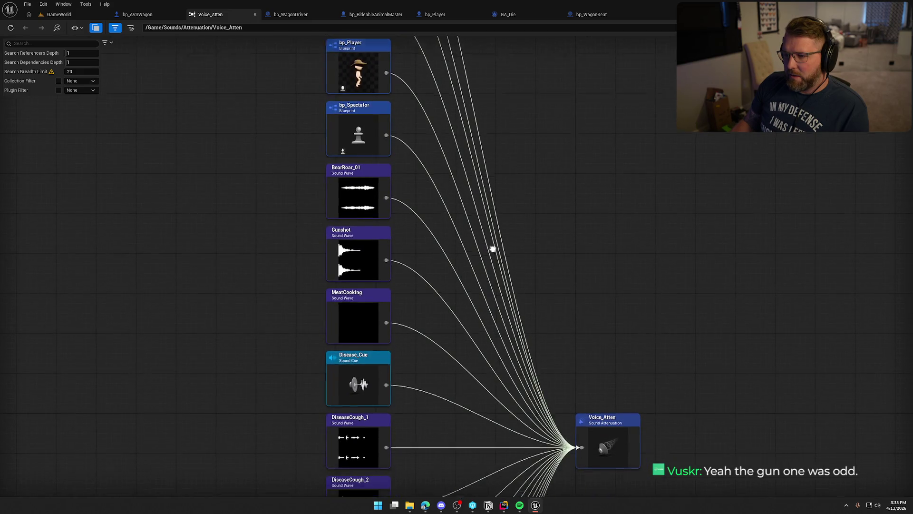
left_click_drag(491, 249, 489, 176)
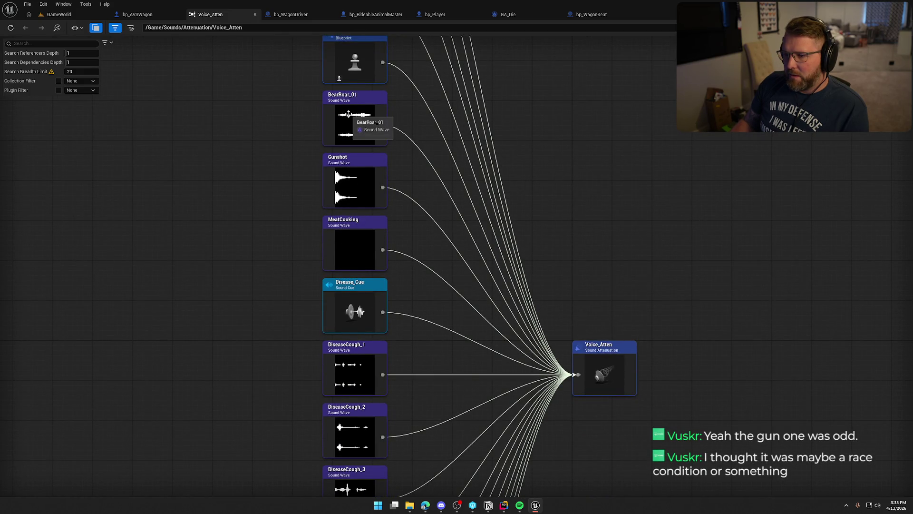
left_click(356, 97)
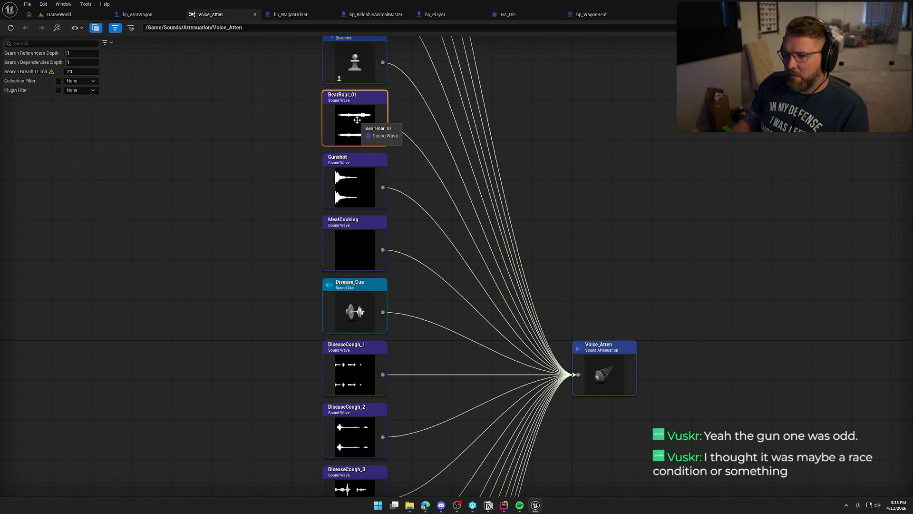
Set BearRoar_01's attenuation to Animal_Atten and save it.
double_click(357, 120)
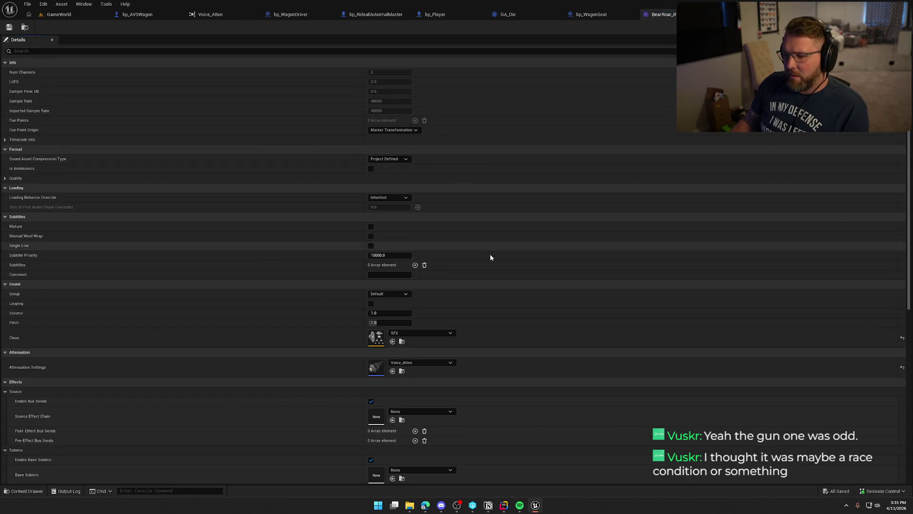
left_click(416, 363)
scroll(453, 325, "up", 3)
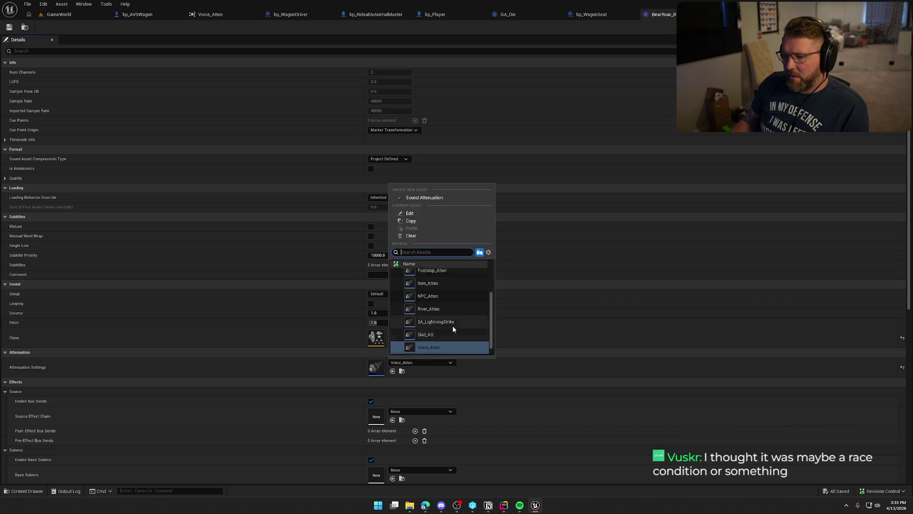
left_click(431, 274)
left_click(9, 27)
left_click(475, 332)
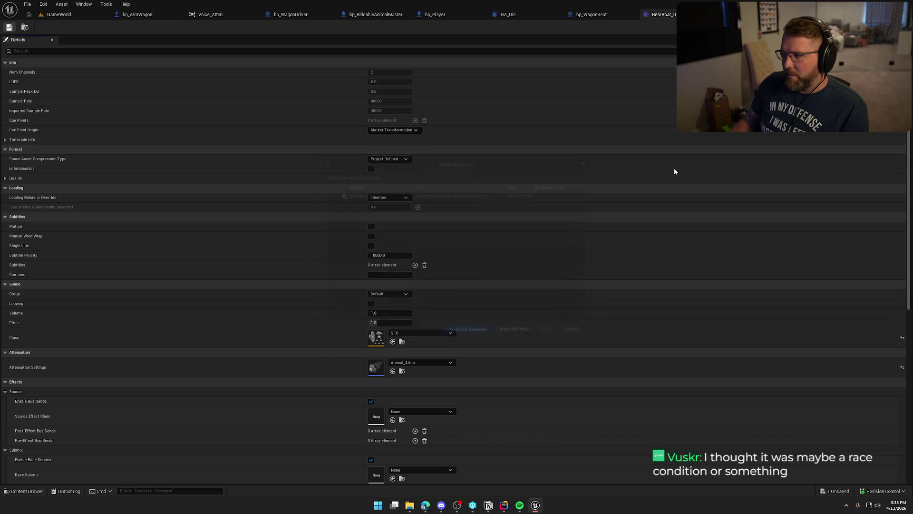
left_click(704, 15)
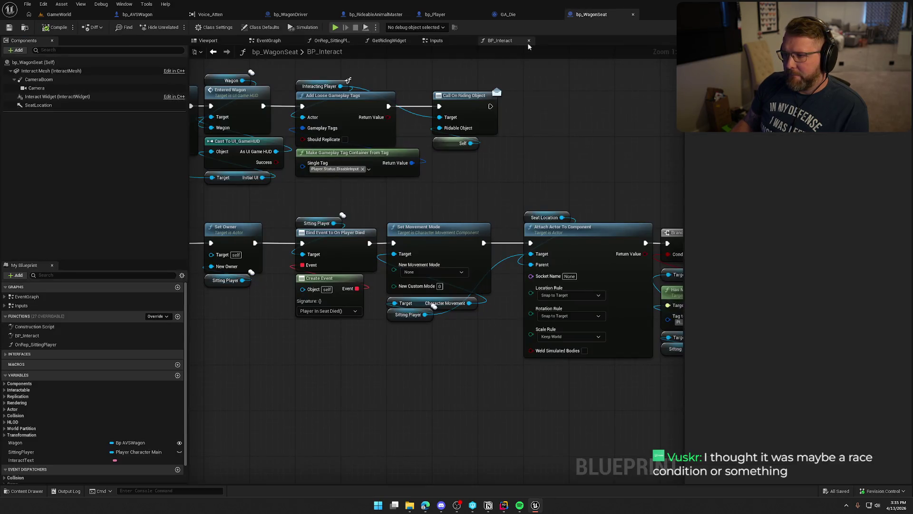
left_click(211, 14)
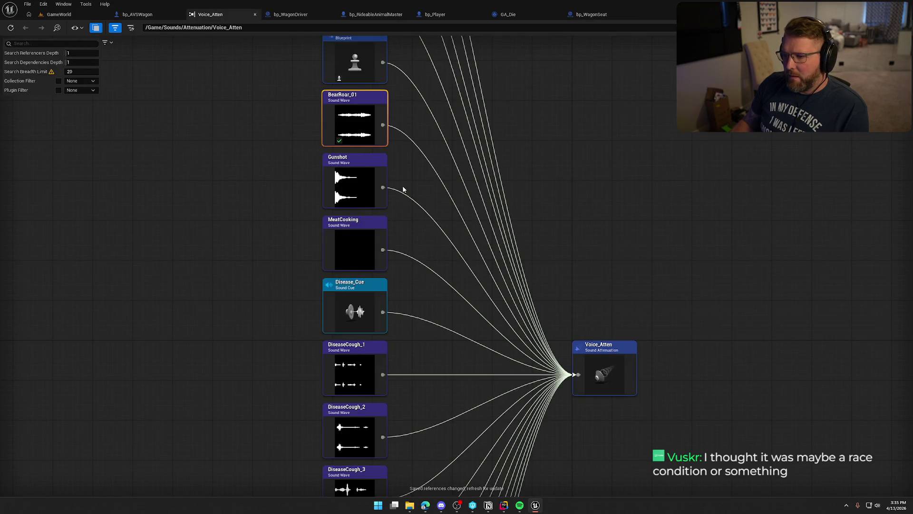
Set Gunshot's attenuation to Item_Atten and save it.
left_click(357, 191)
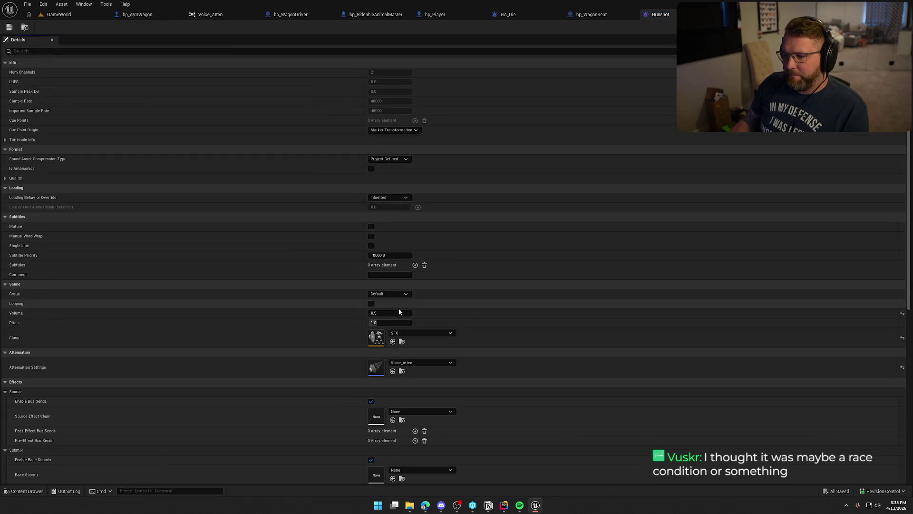
left_click(417, 362)
scroll(477, 342, "up", 3)
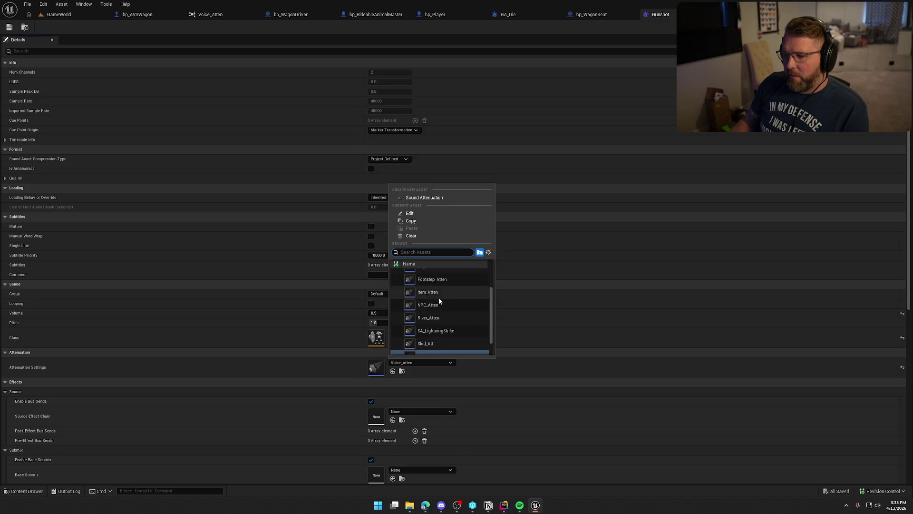
left_click(439, 300)
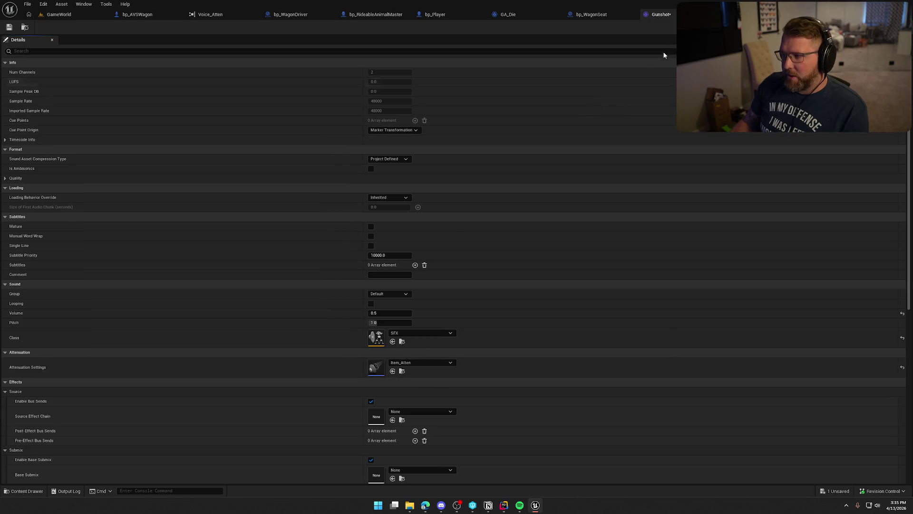
key("ctrl+s")
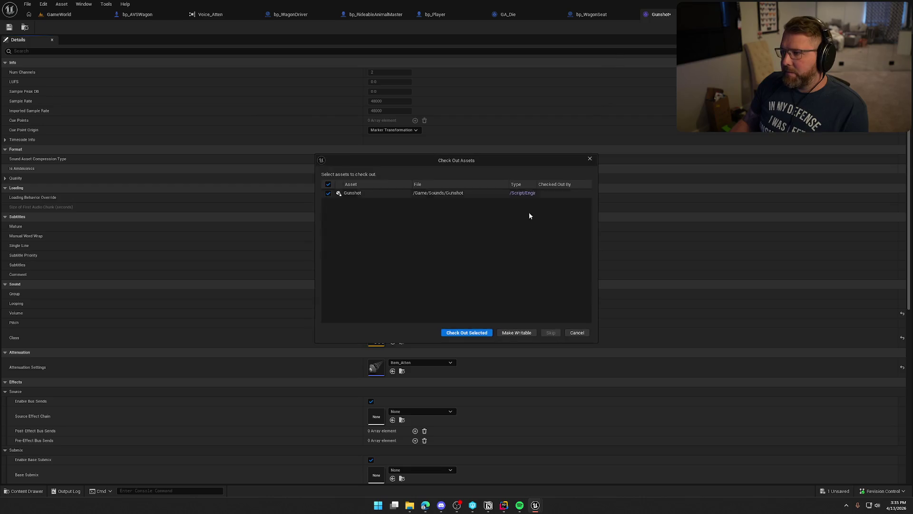
left_click(465, 332)
left_click(209, 14)
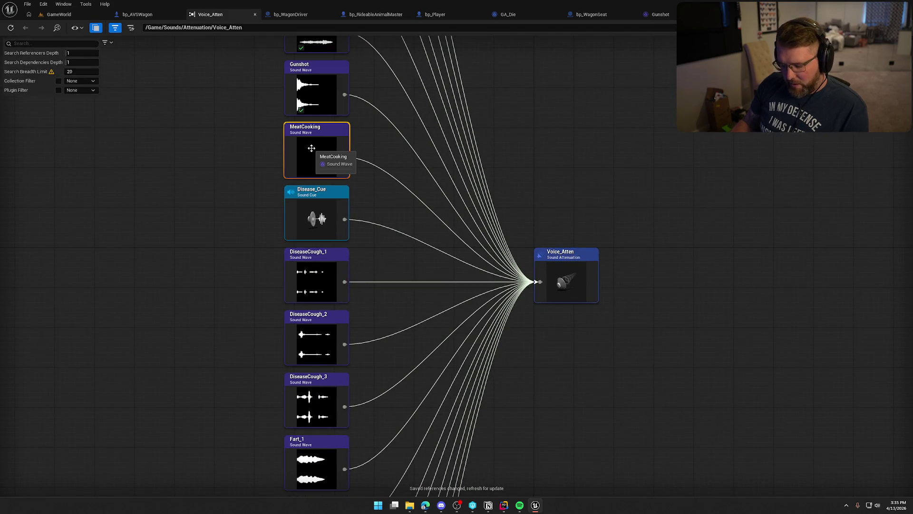
Set MeatCooking's attenuation to Item_Atten and save it.
double_click(311, 148)
left_click(437, 362)
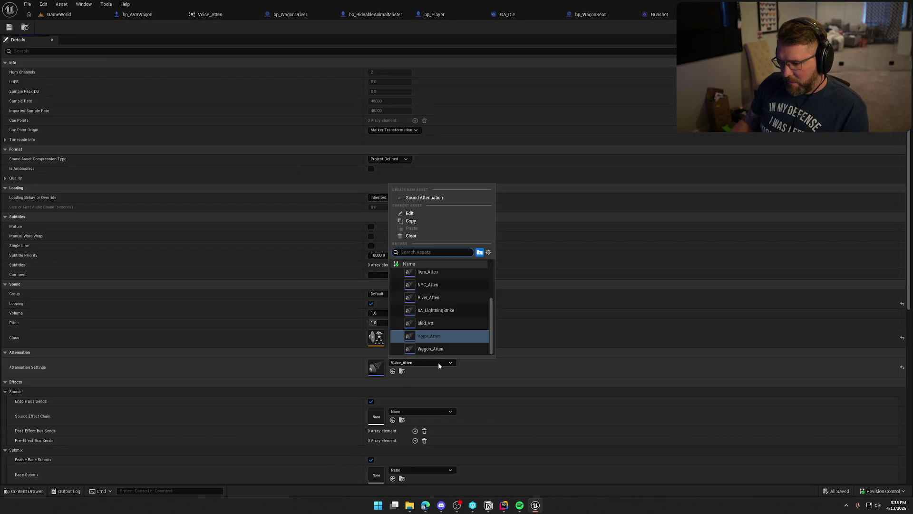
left_click(441, 316)
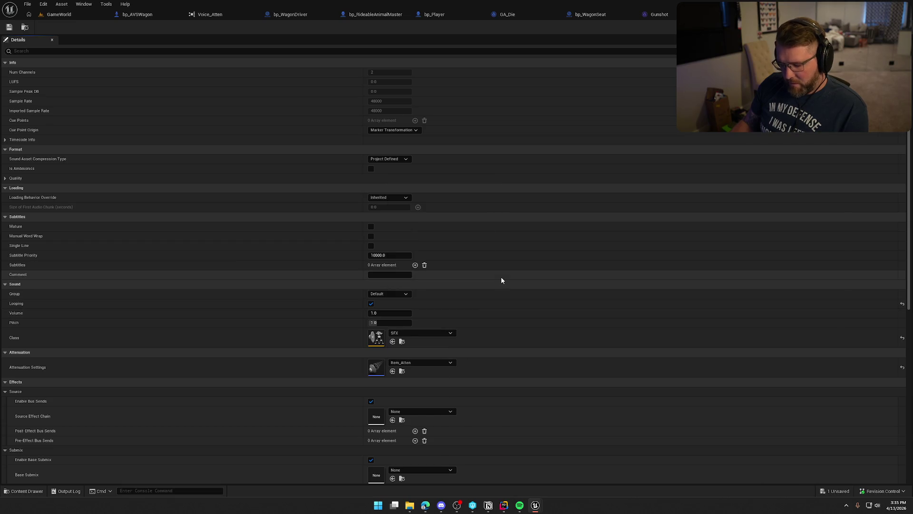
key("ctrl+s")
left_click(465, 332)
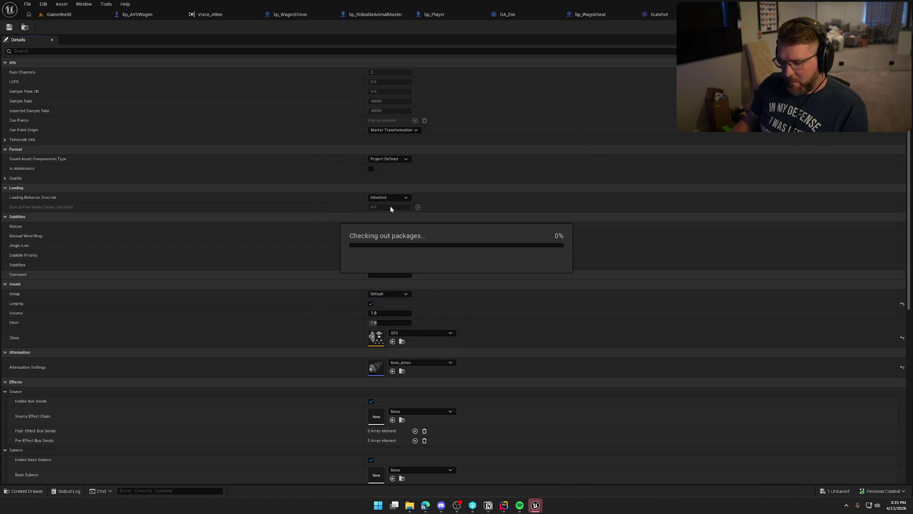
key("ctrl+shift+w")
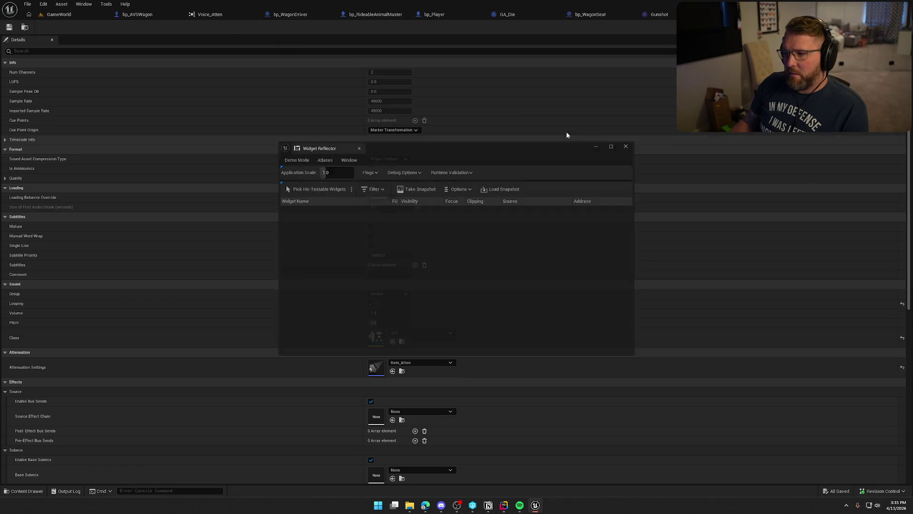
Back in the Voice_Atten reference graph, select the DiseaseCough_1 sound wave.
left_click(211, 15)
left_click_drag(372, 272, 404, 153)
left_click(343, 164)
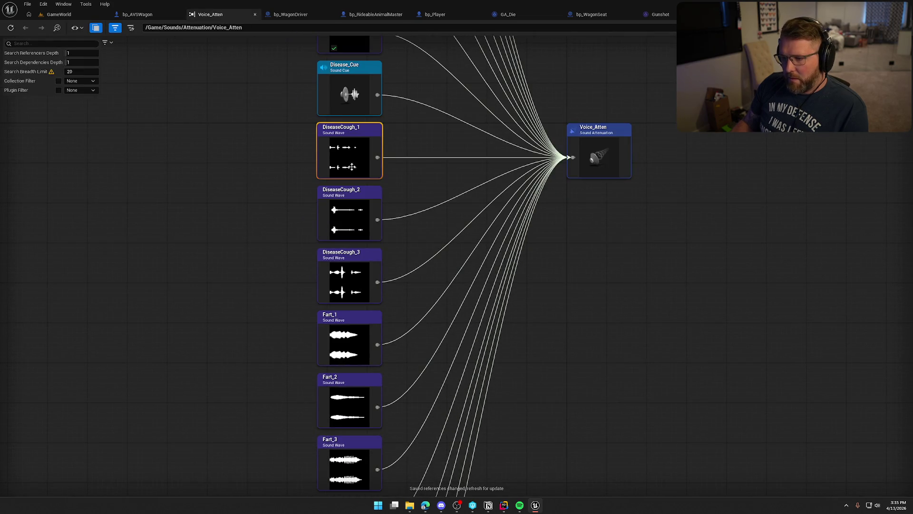
Locate DiseaseCough_1 in its folder, select all eight cough and fart sounds, and open them in the Property Matrix.
left_click_drag(399, 219, 409, 141)
left_click_drag(411, 238, 412, 130)
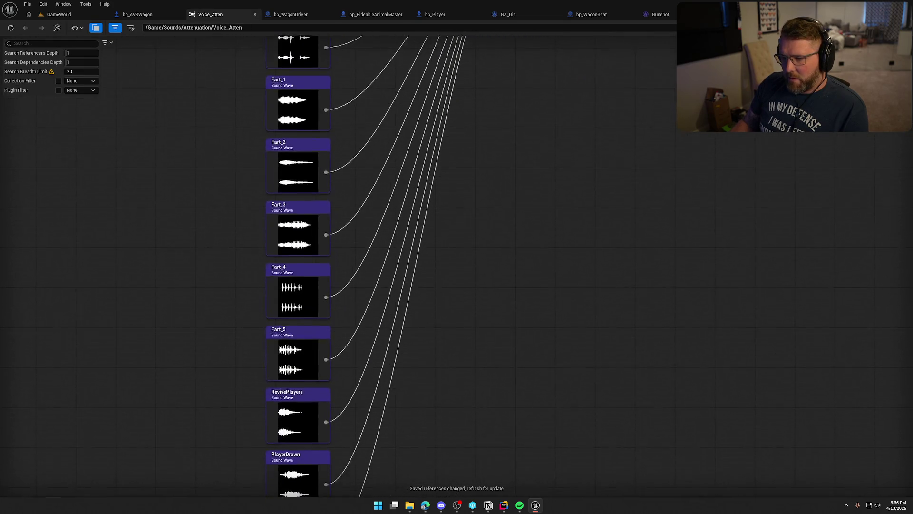
mouse_move(413, 224)
left_mouse_down()
mouse_move(431, 92)
mouse_move(429, 416)
left_mouse_up()
key("ctrl+b")
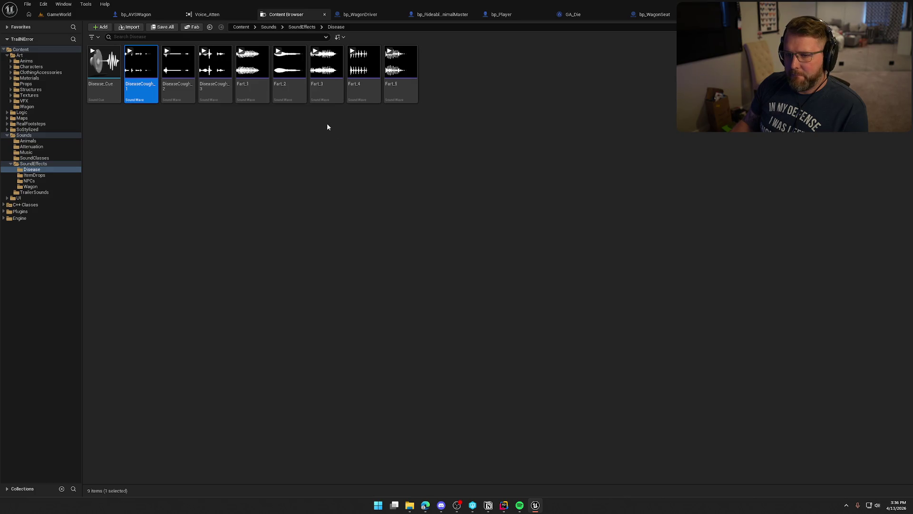
left_click(397, 93, "shift")
right_click(398, 95)
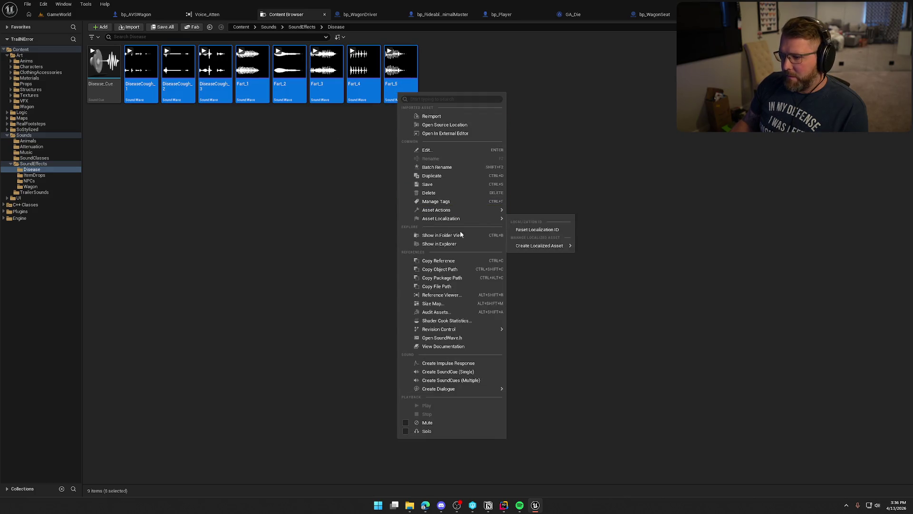
mouse_move(493, 213)
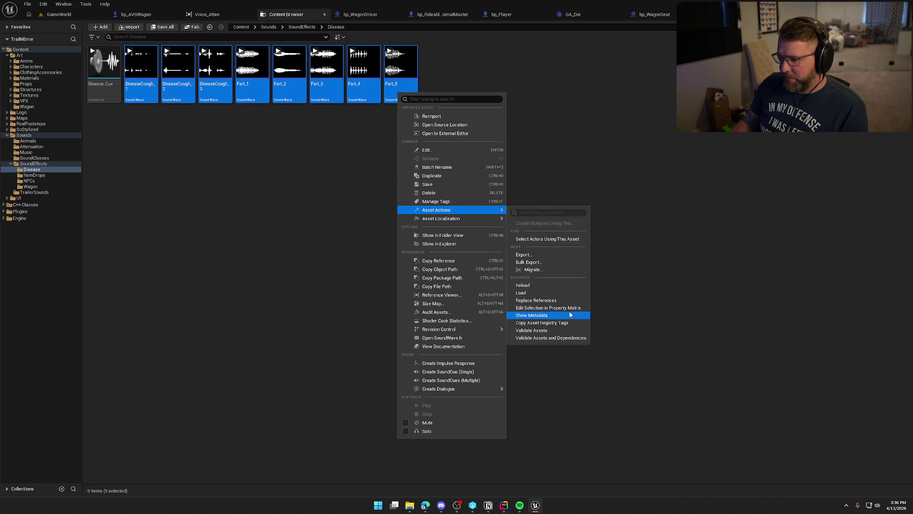
left_click(548, 307)
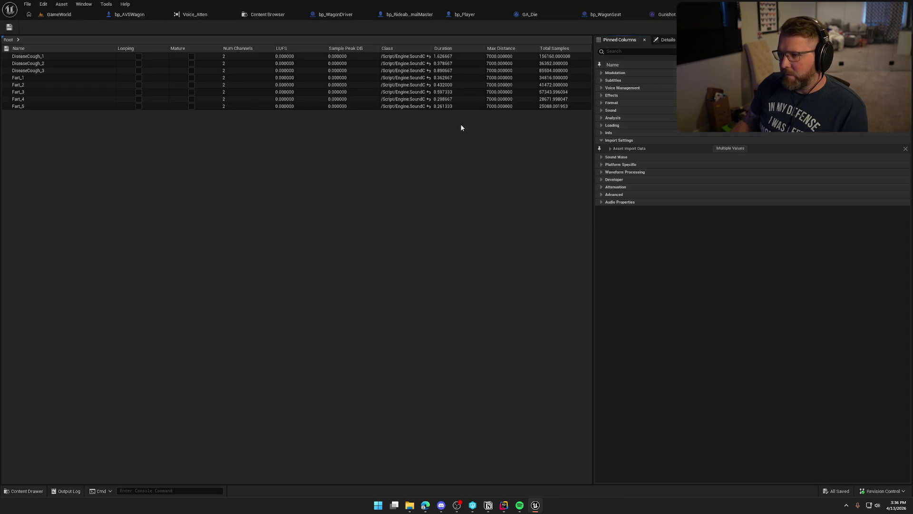
Browse the matrix's property categories and expand Attenuation to see the current setting.
left_click(601, 132)
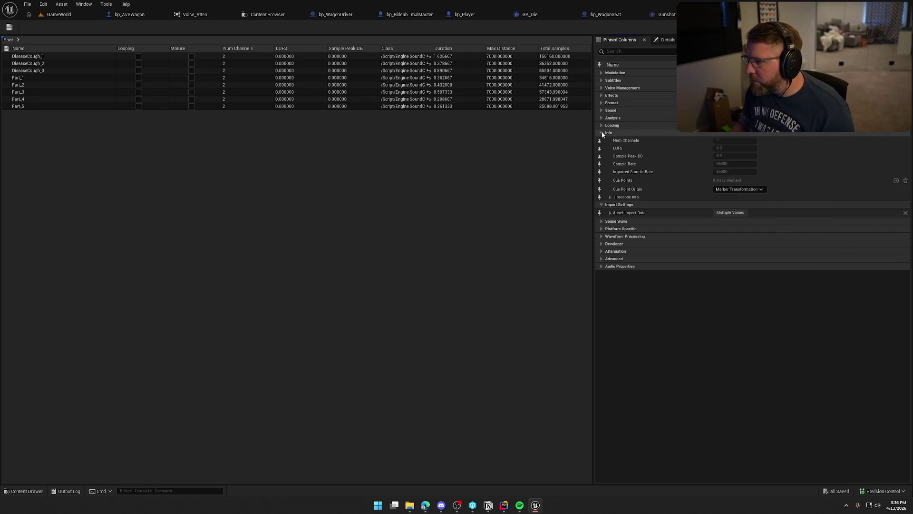
left_click(601, 87)
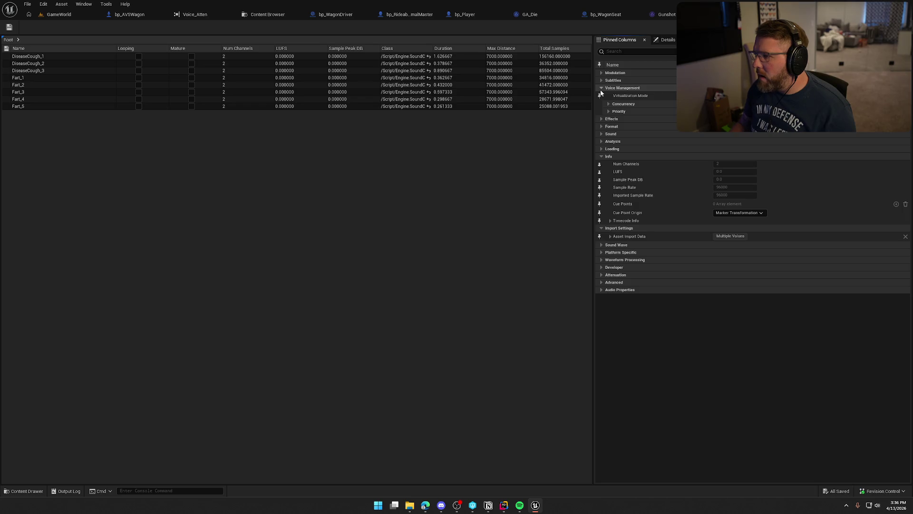
left_click(601, 88)
left_click(606, 107)
left_click(607, 107)
left_click(601, 80)
left_click(601, 79)
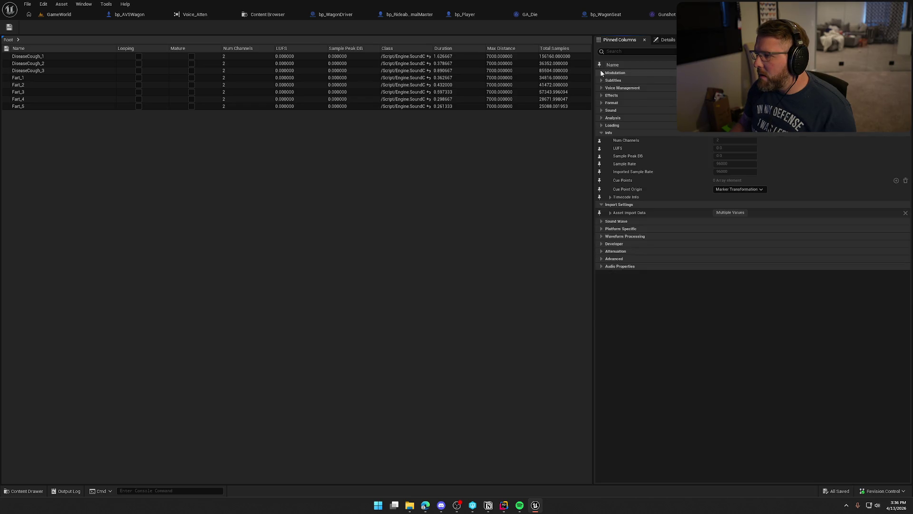
left_click(602, 111)
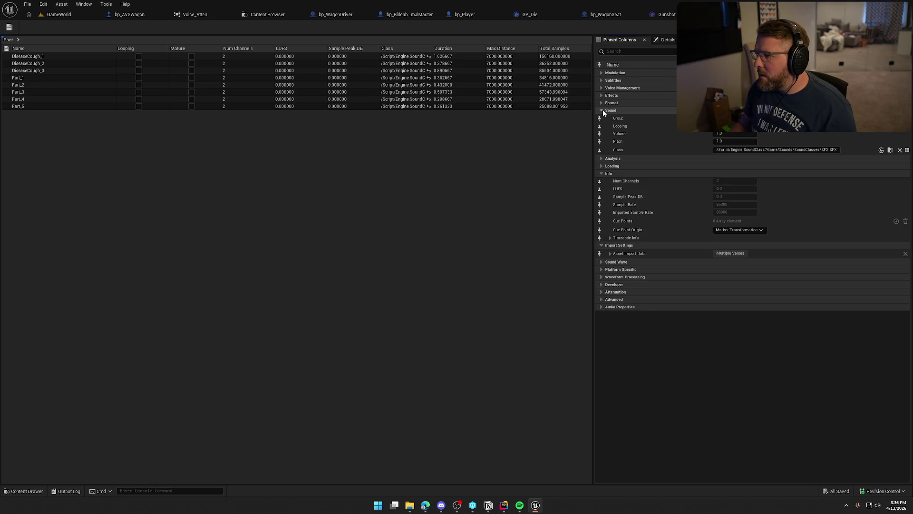
left_click(603, 110)
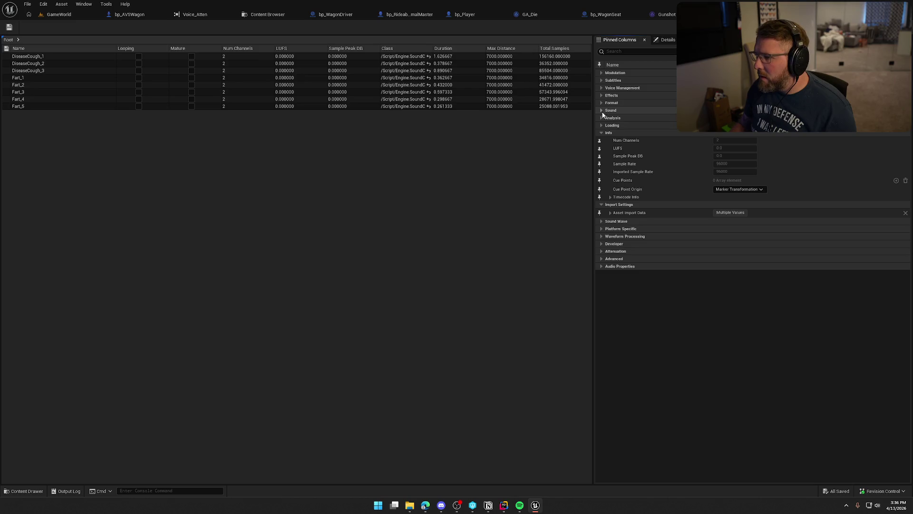
left_click(610, 212)
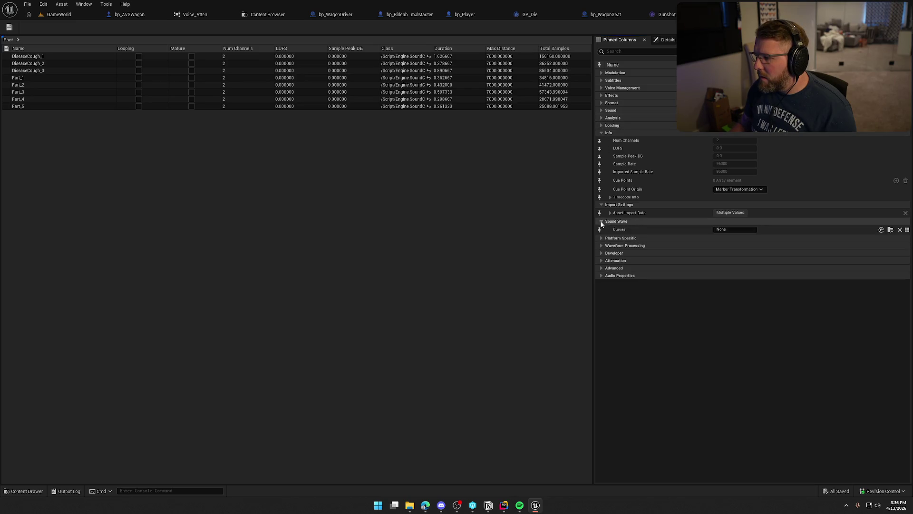
left_click(609, 212)
left_click(602, 251)
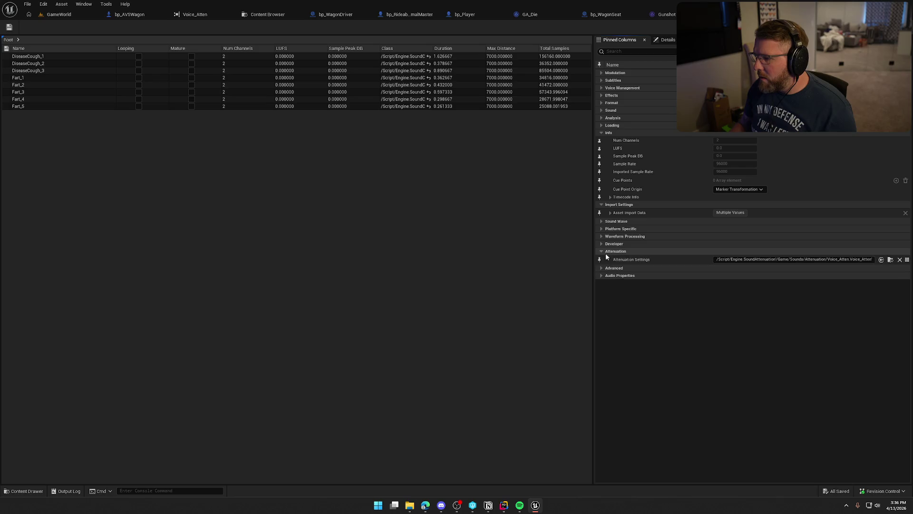
Assign Footstep_Atten as the attenuation for all eight Disease sounds.
left_click(890, 260)
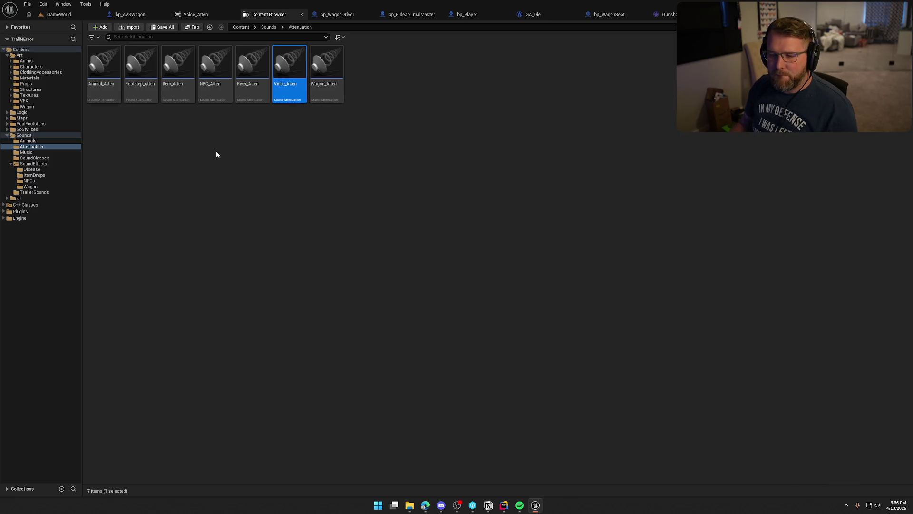
left_click(148, 78)
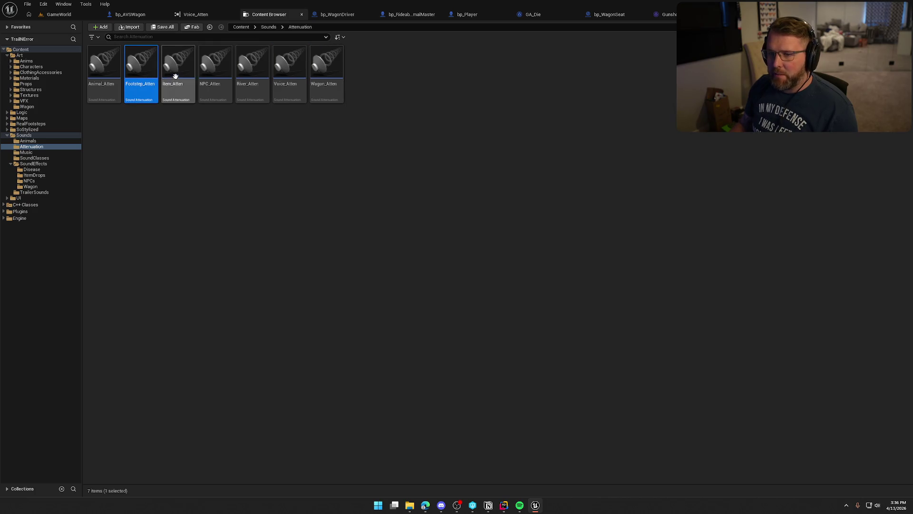
right_click(139, 63)
key("alt+Tab")
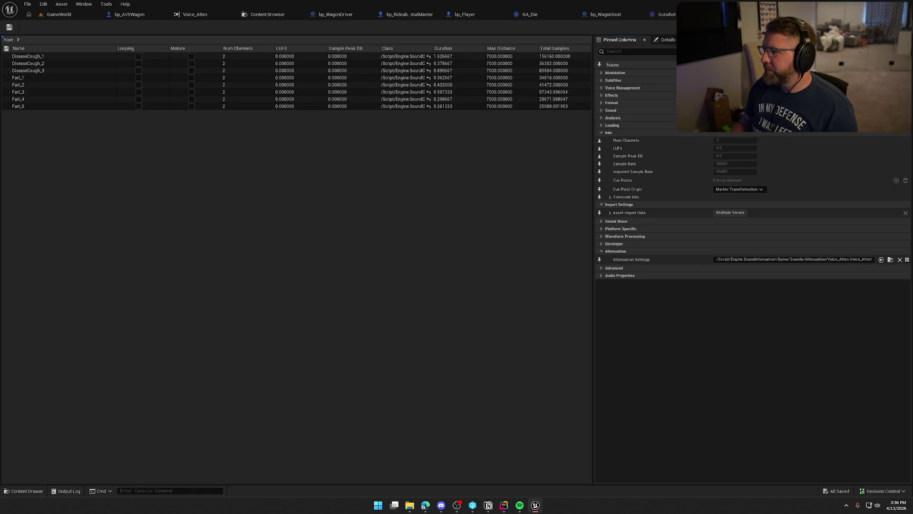
left_click(881, 260)
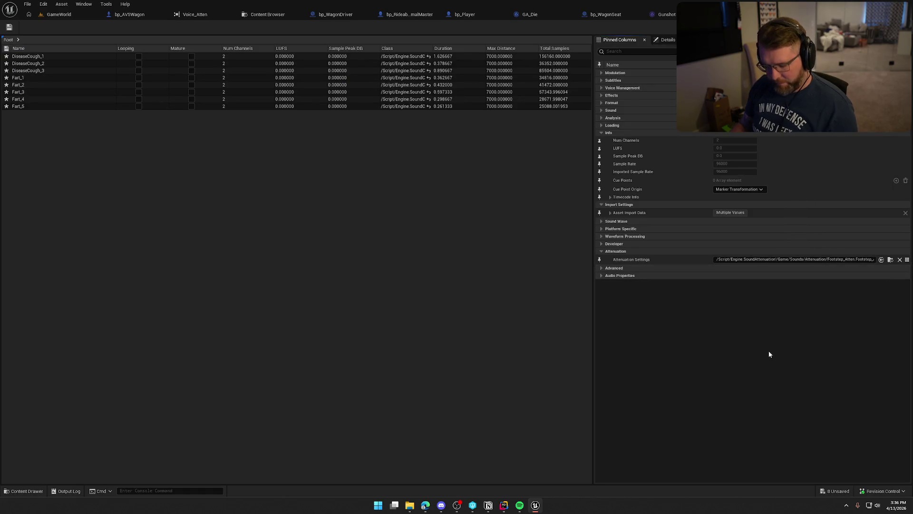
left_click(462, 331)
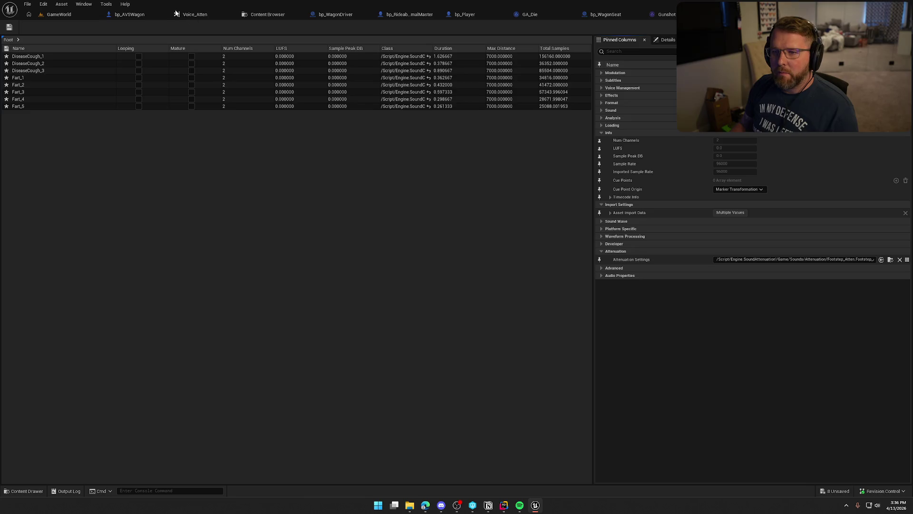
Back on the Voice_Atten reference graph, bring RevivePlayers and PlayerDrown into view.
left_click(179, 14)
mouse_move(454, 306)
left_mouse_down()
mouse_move(480, 229)
mouse_move(464, 172)
mouse_move(486, 213)
left_mouse_up()
left_click_drag(466, 242, 457, 172)
Set RevivePlayers' attenuation to Item_Atten and save it.
left_click(306, 187)
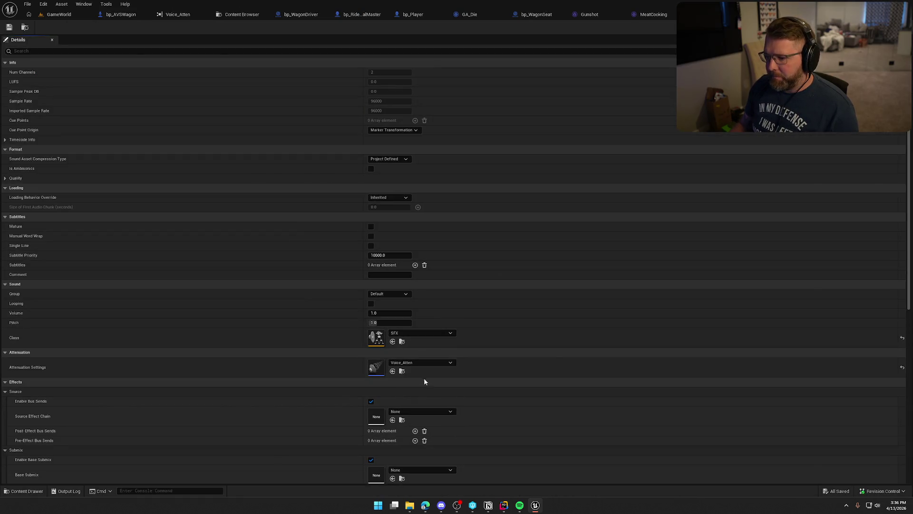
left_click(420, 362)
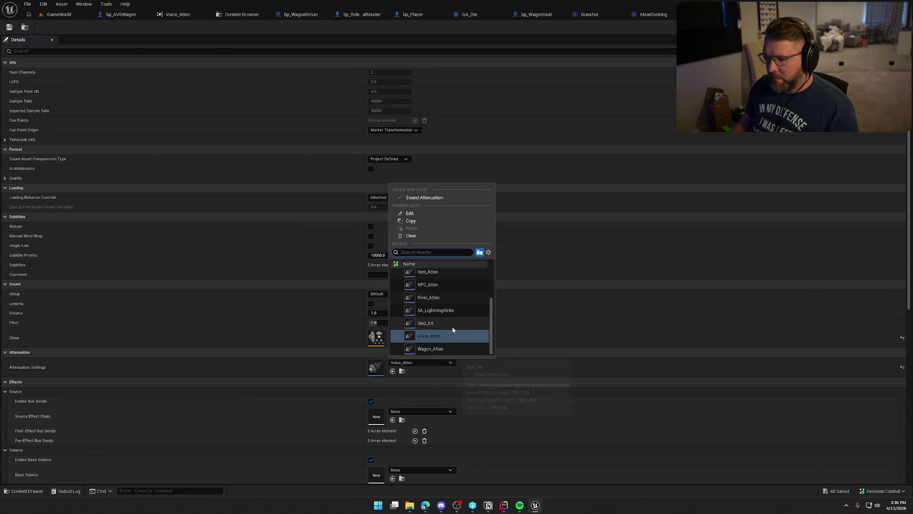
scroll(453, 329, "up", 2)
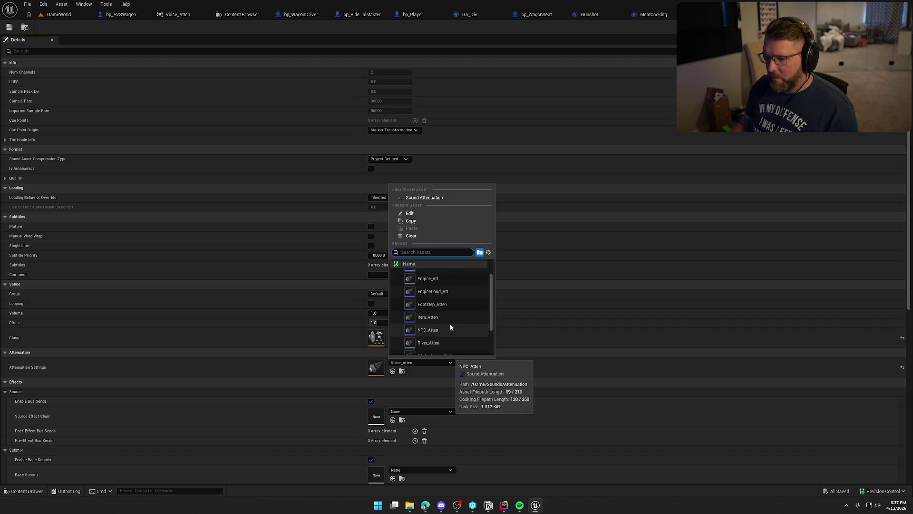
left_click(448, 323)
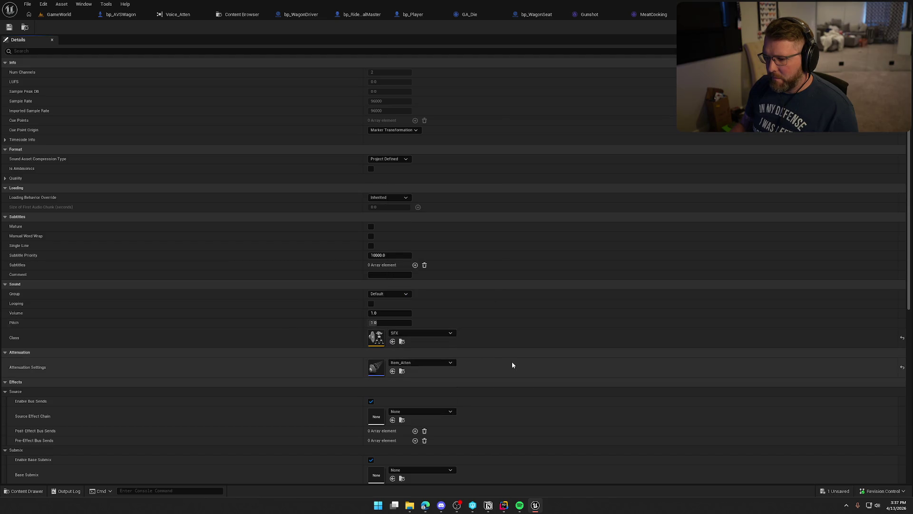
key("ctrl+space")
key("alt+shift+r")
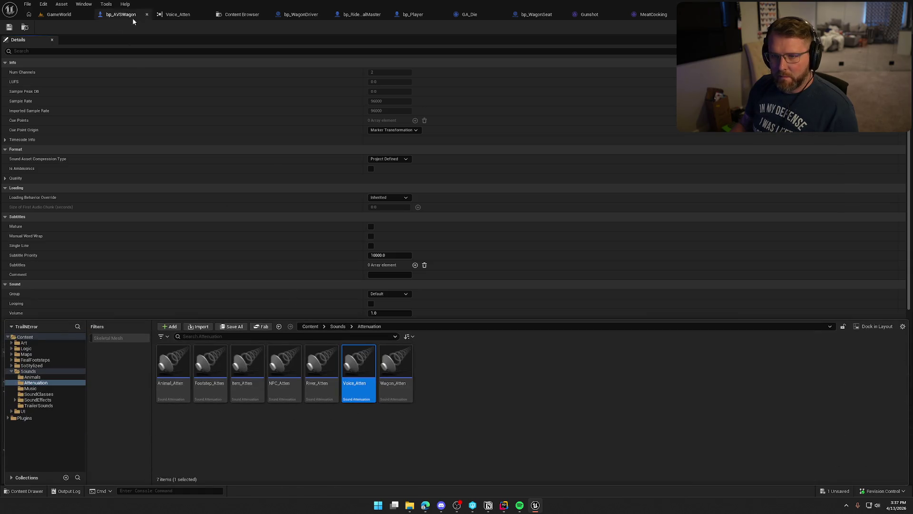
key("ctrl+shift+s")
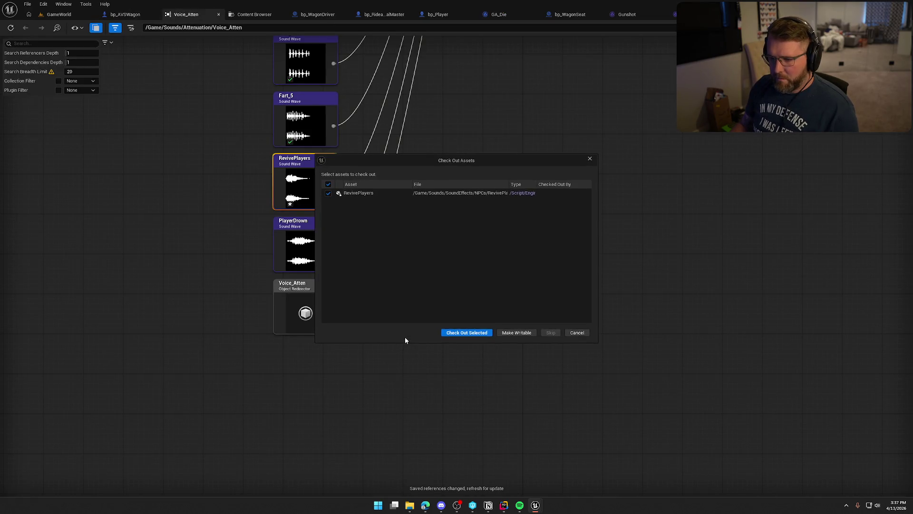
left_click(467, 334)
Set PlayerDrown's attenuation to Footstep_Atten and save it.
left_click(290, 239)
key("ctrl+e")
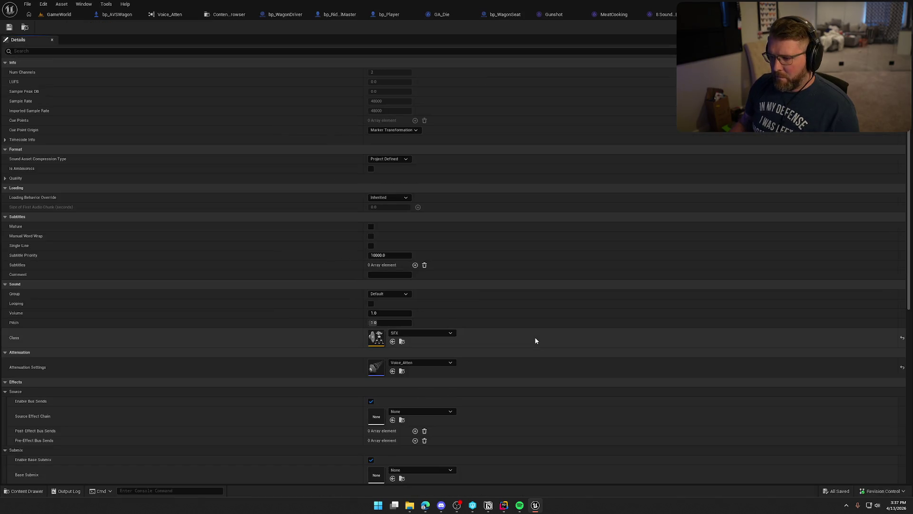
left_click(441, 362)
scroll(447, 287, "up", 1)
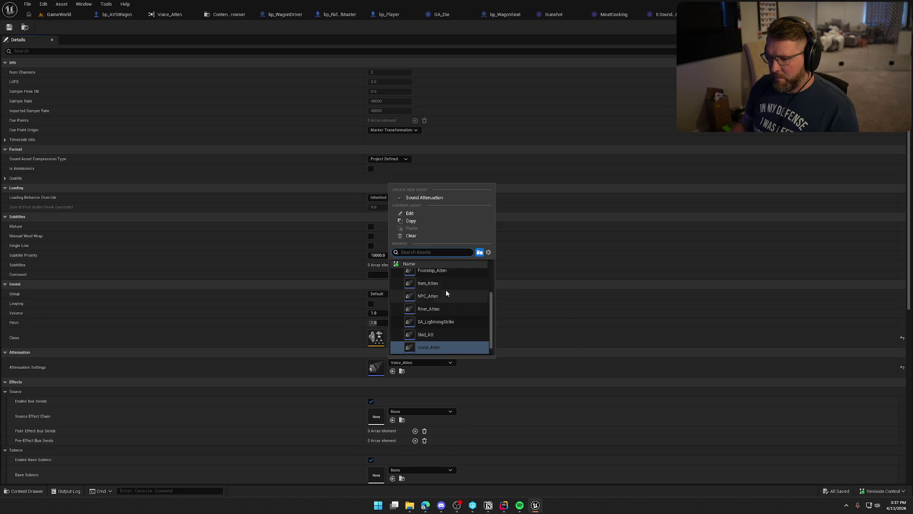
left_click(446, 289)
left_click(427, 366)
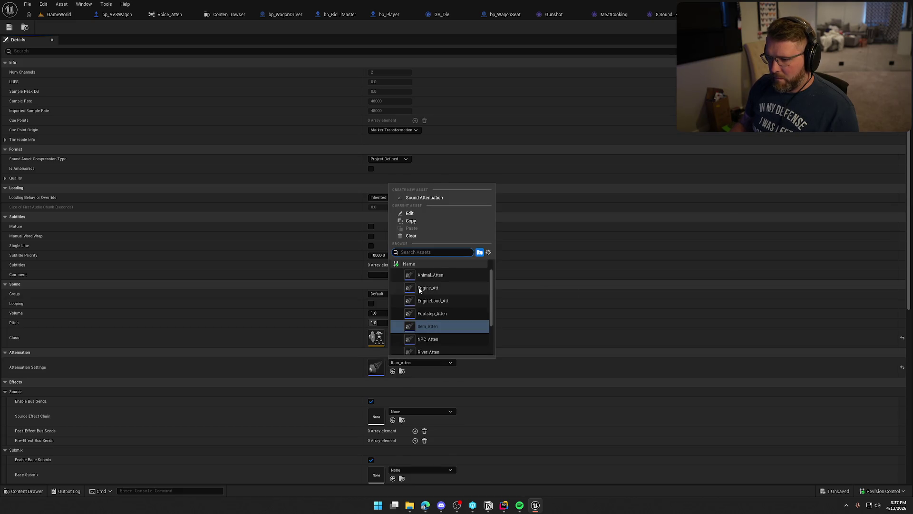
left_click(436, 319)
key("ctrl+shift+s")
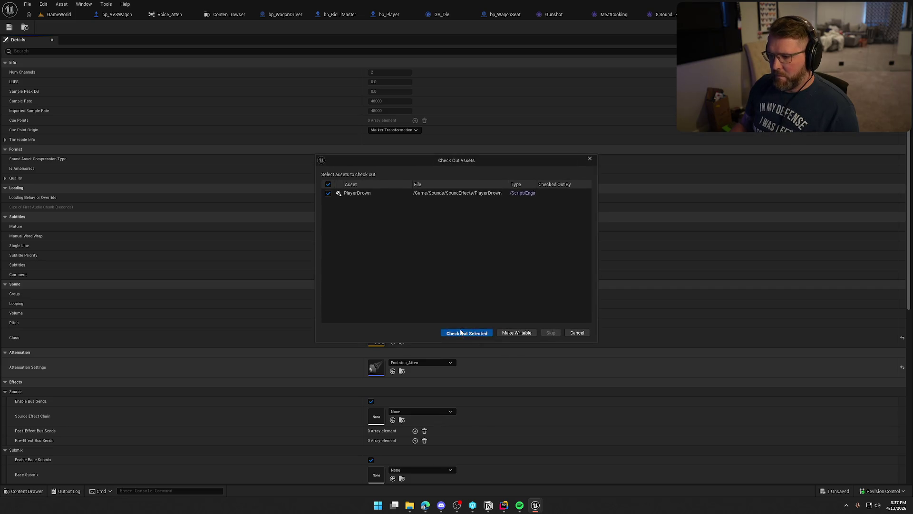
left_click(467, 330)
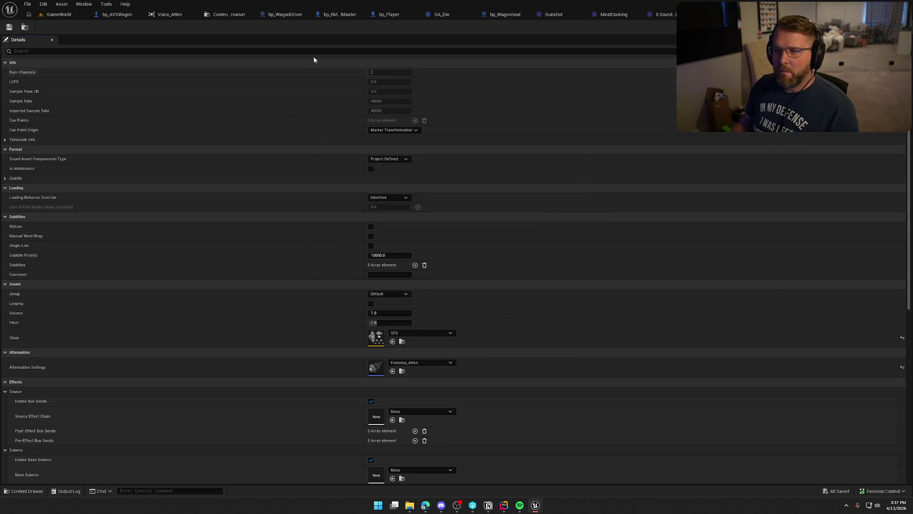
Close the bp_WagonSeat, Gunshot and other unneeded editor tabs.
left_click(360, 14)
left_click(507, 14)
left_click(545, 14)
Close the remaining sound, blueprint and property-grid tabs and refresh the Voice_Atten graph.
left_click(585, 14)
left_click(556, 14)
left_click(630, 14)
left_click(556, 14)
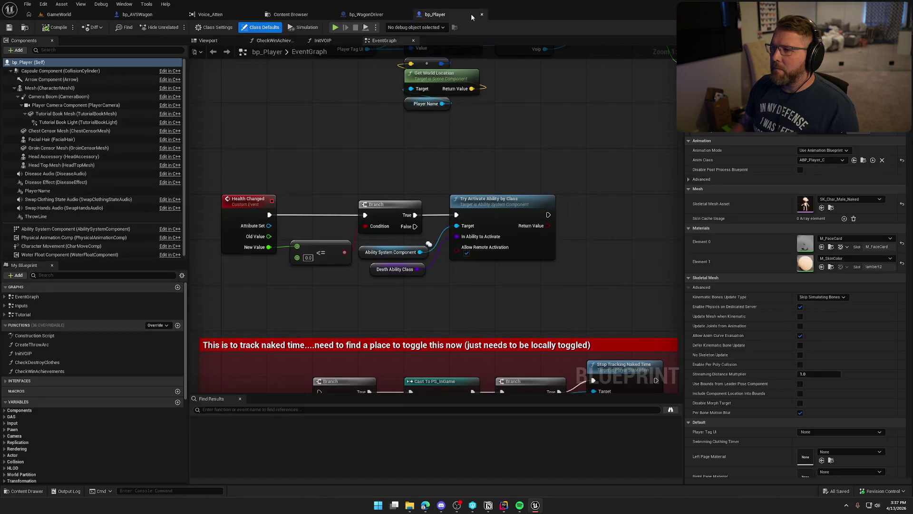
left_click(482, 14)
left_click(405, 14)
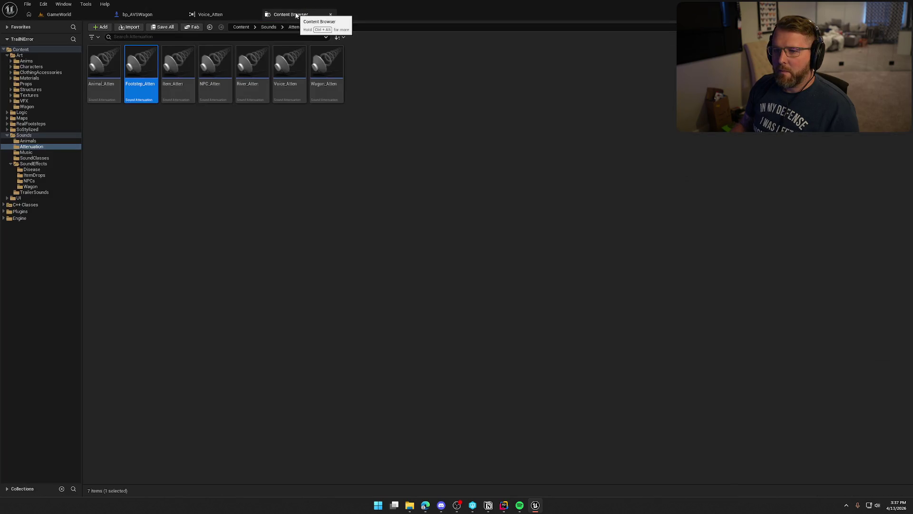
left_click(330, 15)
left_click(11, 28)
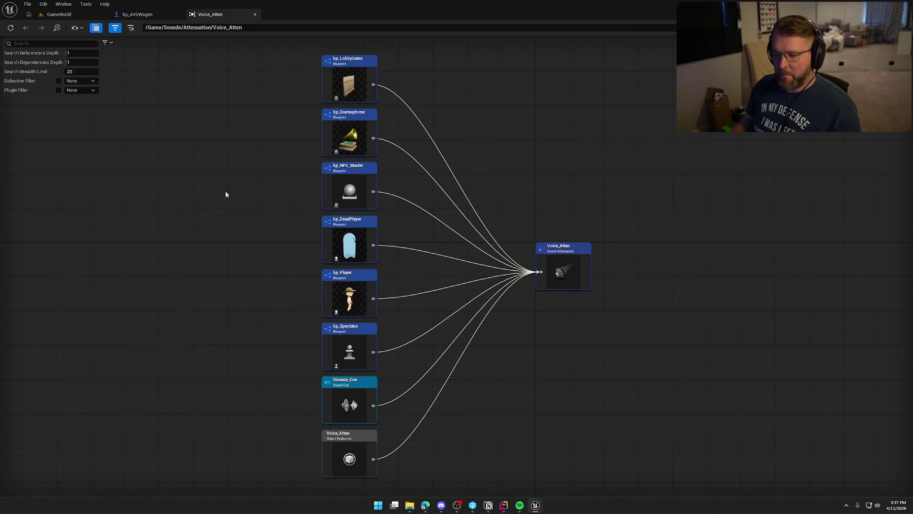
Run Update Redirector References on the Sounds folder, checking out the affected assets.
left_click(566, 267)
key("ctrl+b")
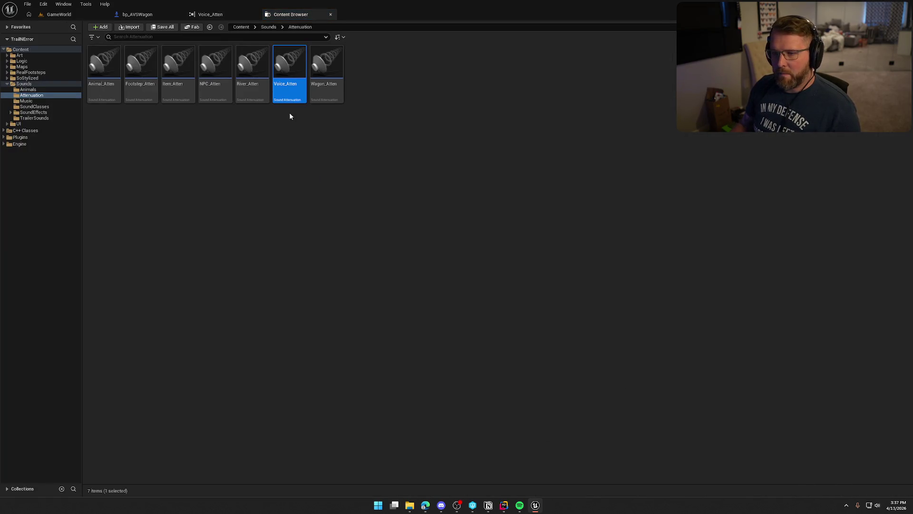
right_click(24, 83)
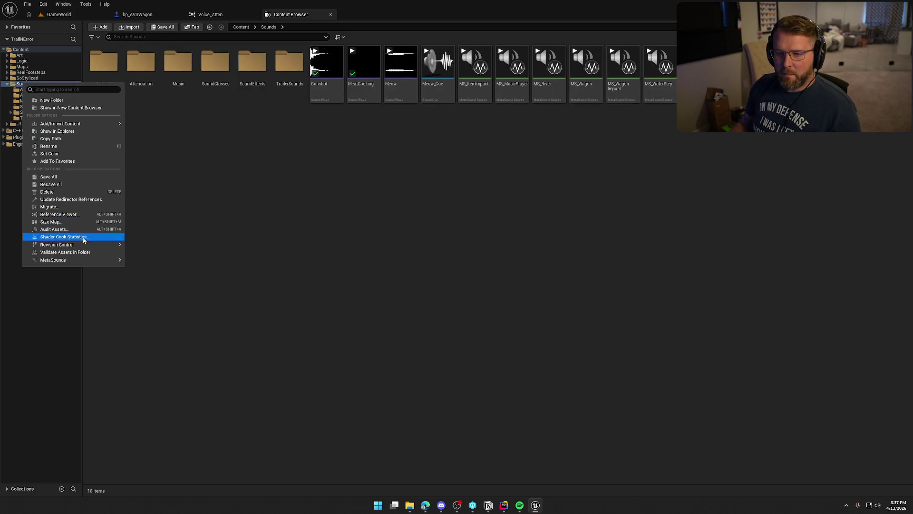
left_click(90, 199)
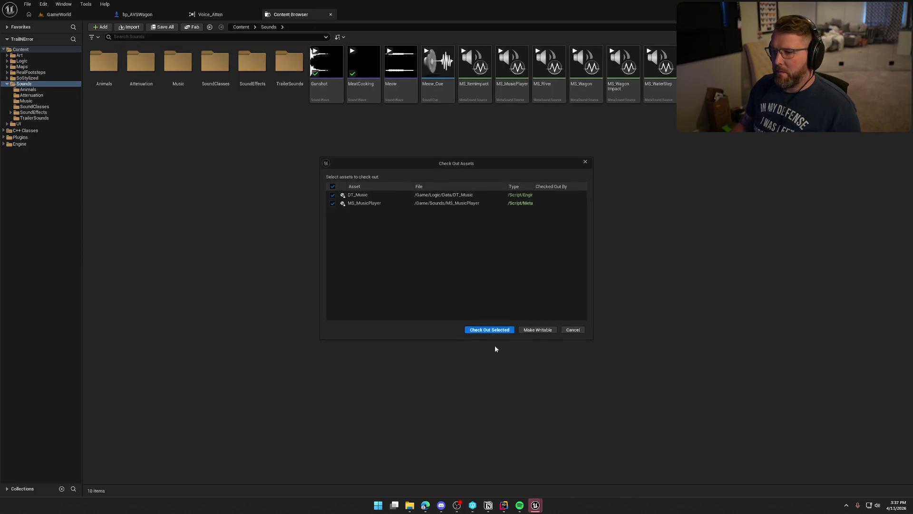
left_click(495, 333)
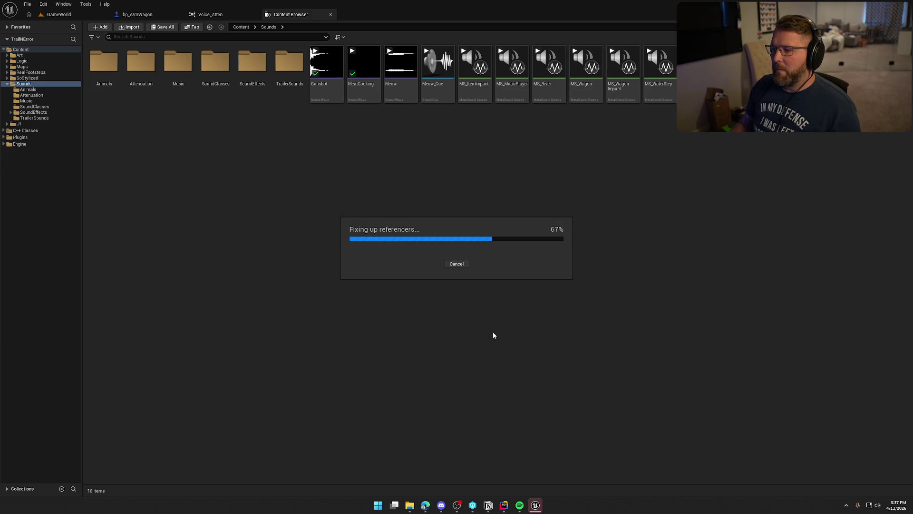
left_click(409, 390)
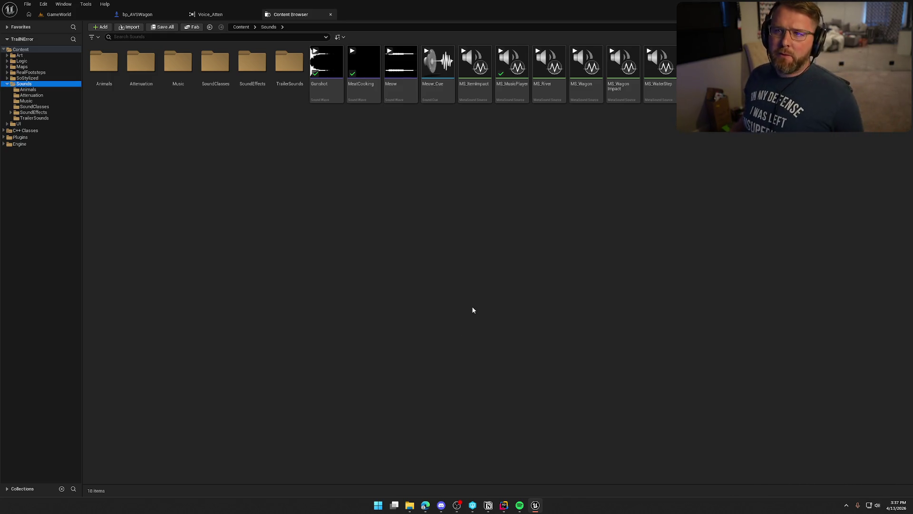
left_click(331, 14)
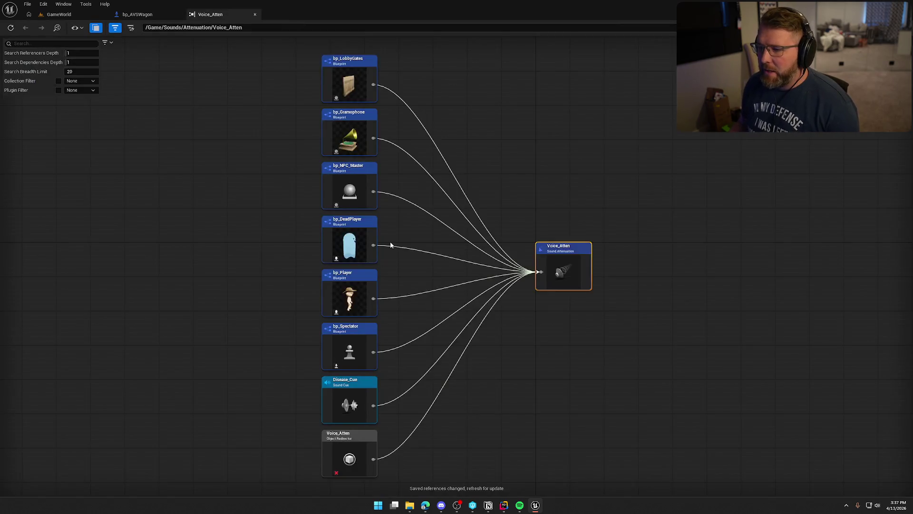
Set Disease_Cue's attenuation to Footstep_Atten and save it.
left_click(10, 28)
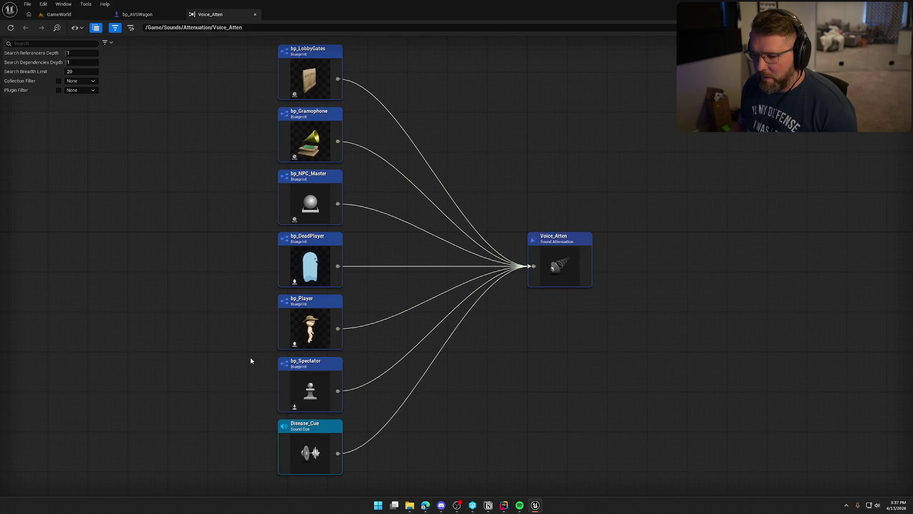
left_click(308, 452)
double_click(308, 452)
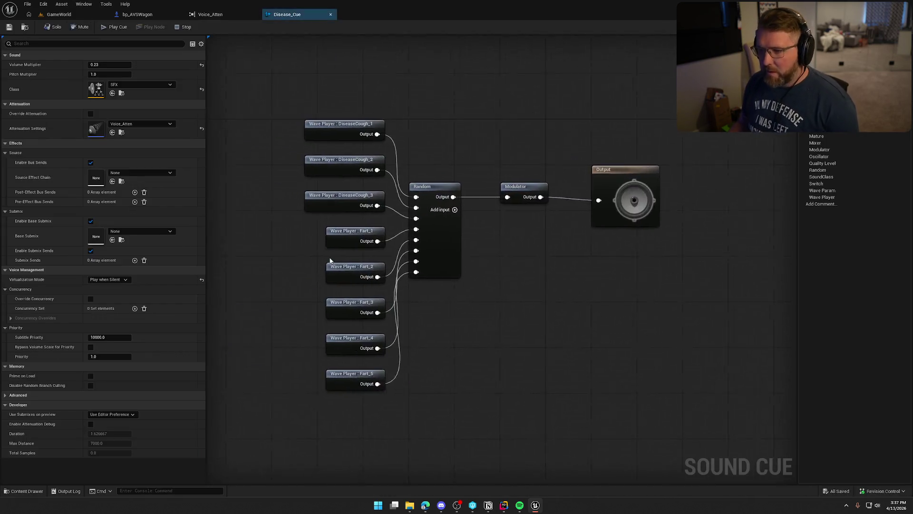
left_click(143, 124)
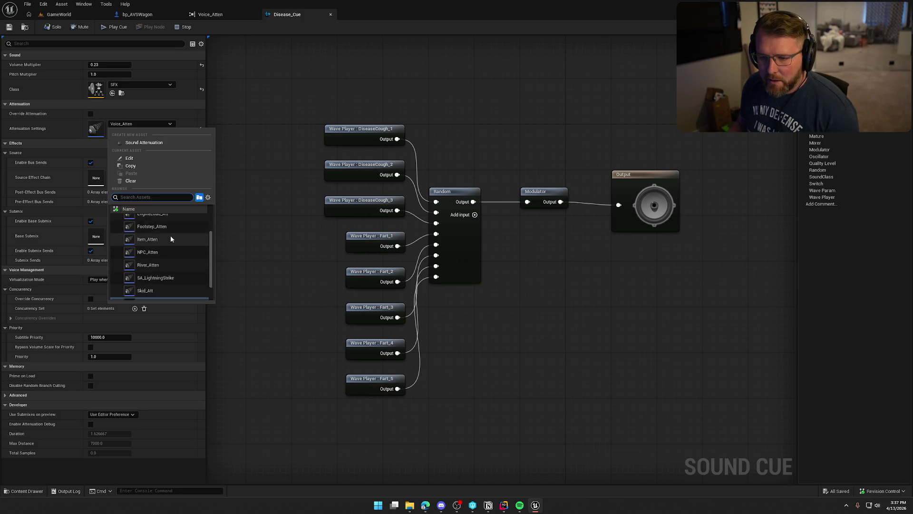
key("Escape")
key("ctrl+s")
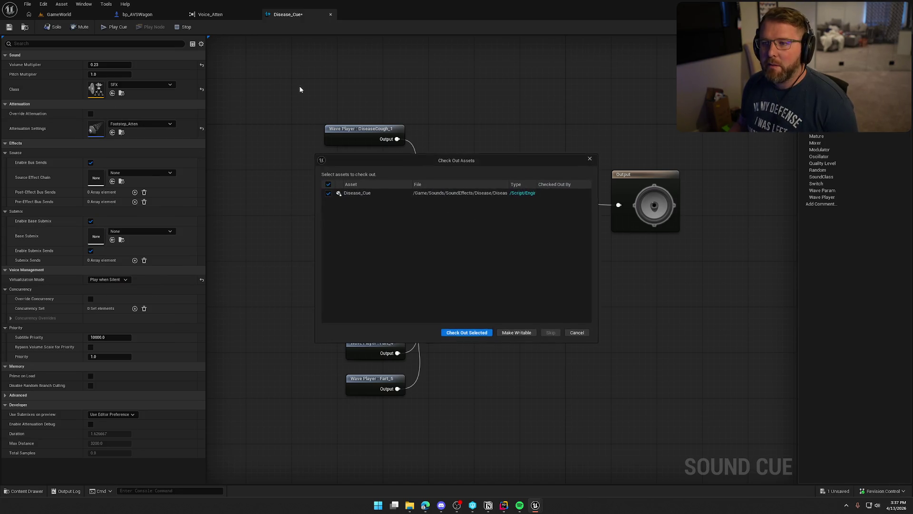
left_click(463, 333)
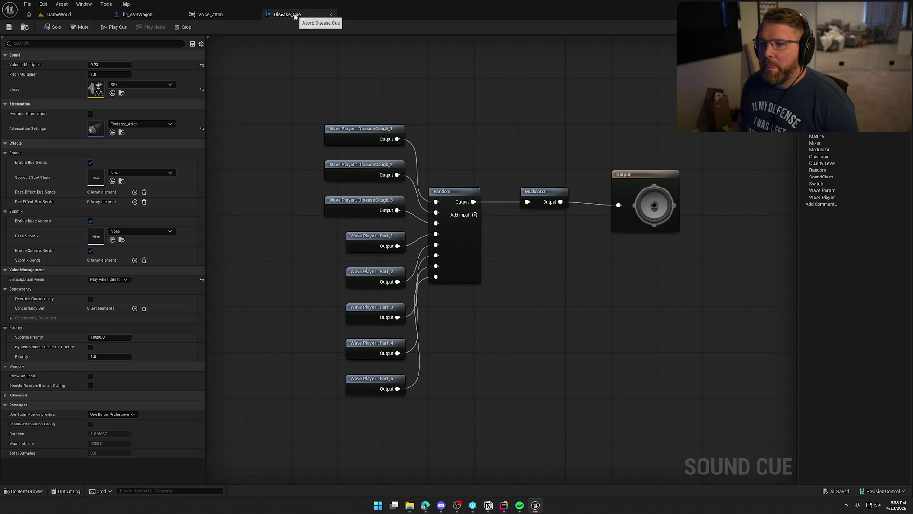
left_click(331, 14)
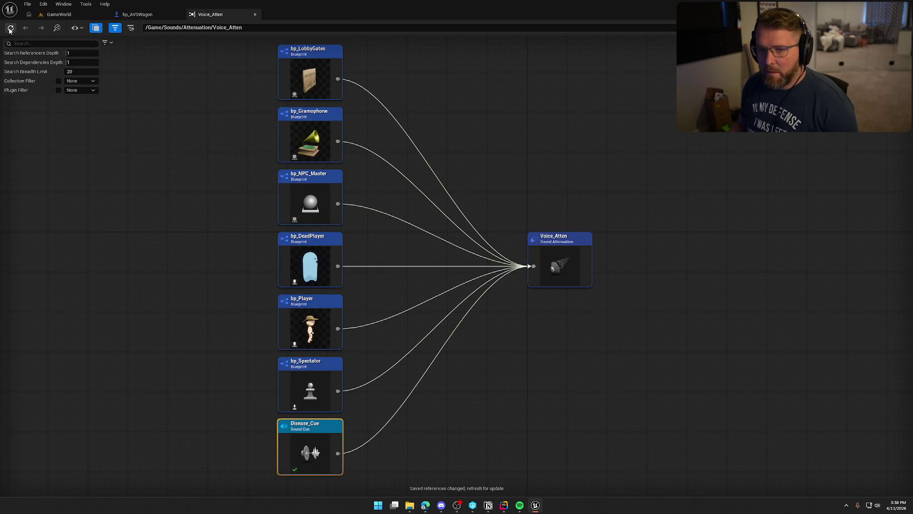
Refresh the reference graph and open the Voice_Atten attenuation settings.
left_click(11, 28)
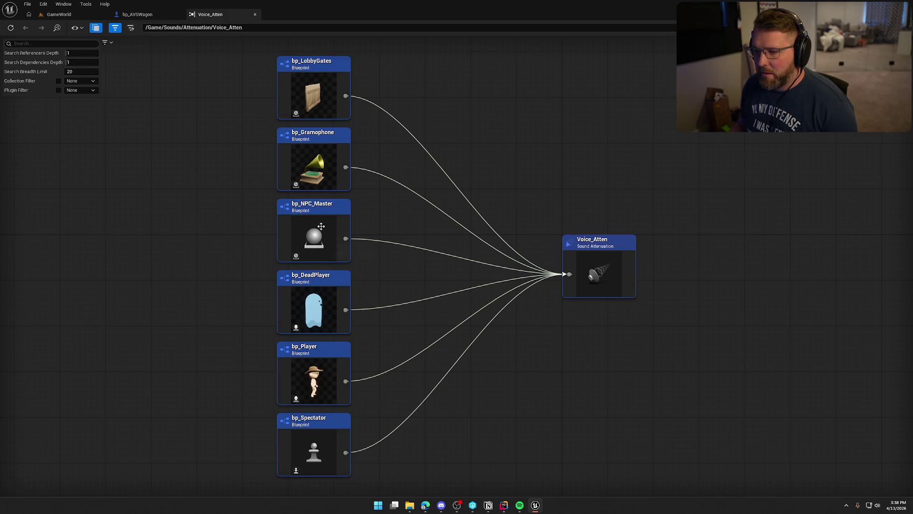
mouse_move(377, 418)
left_mouse_down()
mouse_move(452, 407)
mouse_move(127, 126)
left_mouse_up()
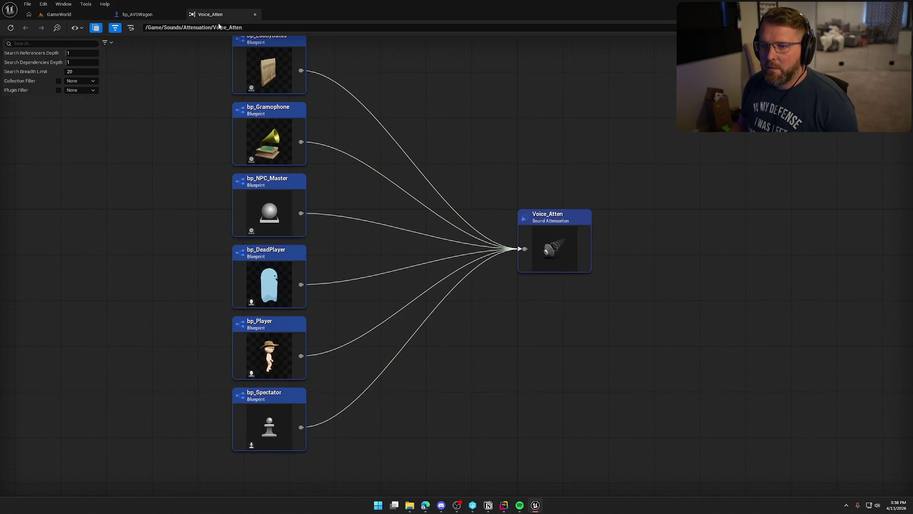
double_click(539, 272)
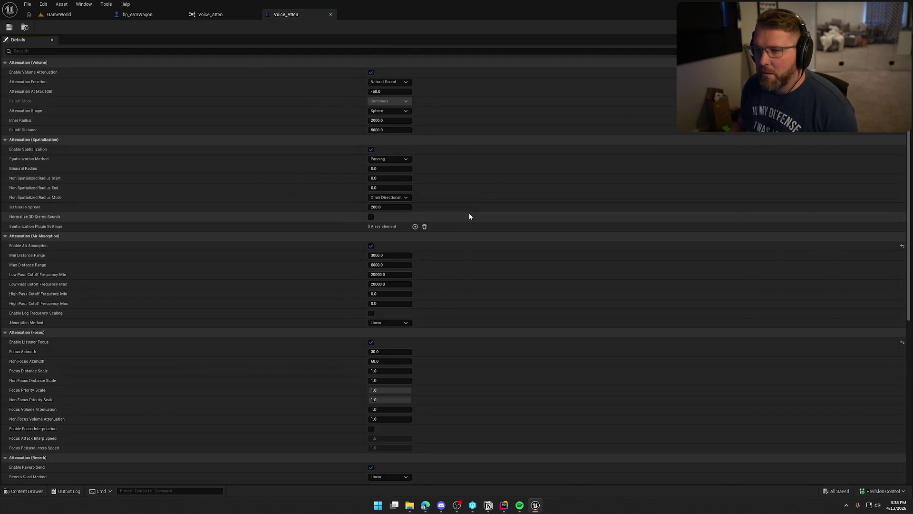
Set Voice_Atten's Inner Radius to 3500 and Falloff Distance to 6500, and save it.
left_click(388, 120)
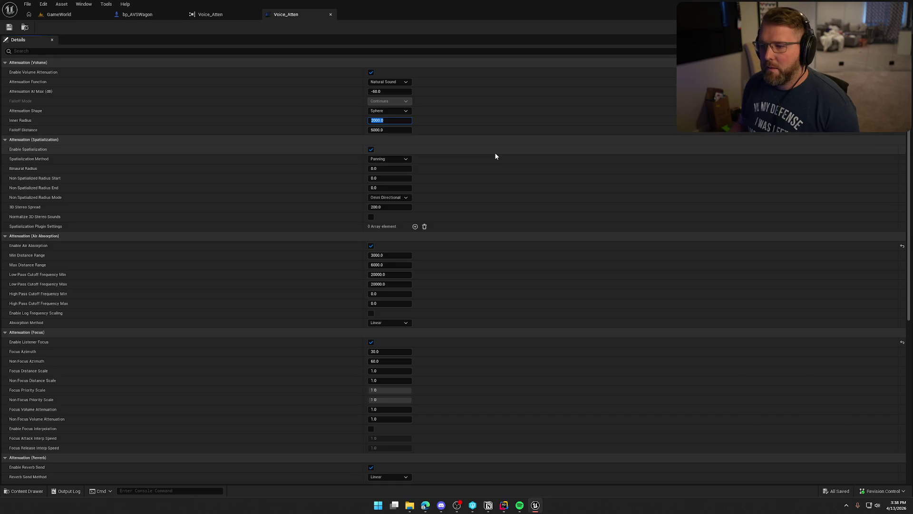
type("3500")
key("Tab")
type("6500")
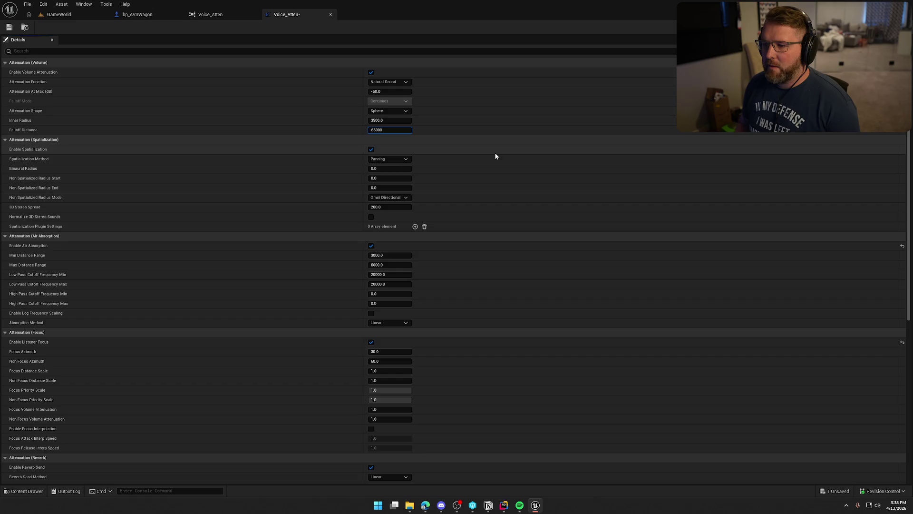
key("Return")
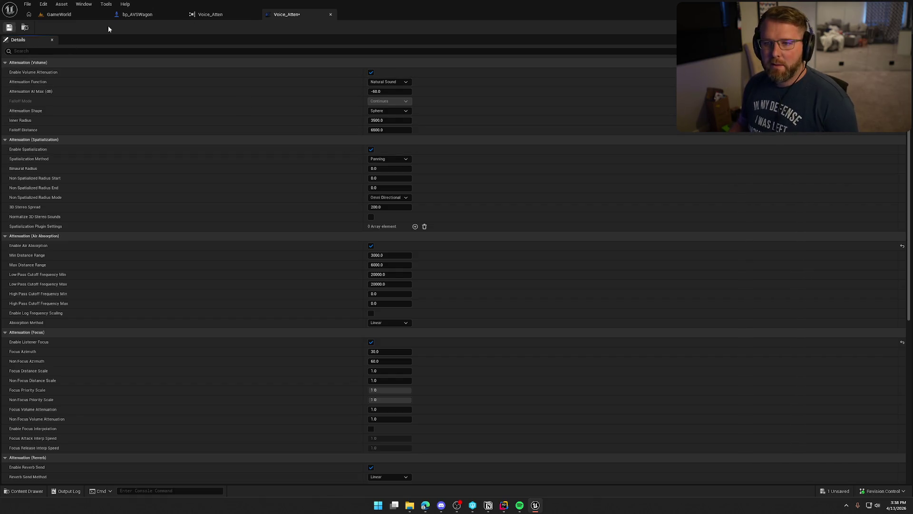
key("ctrl+s")
left_click(475, 332)
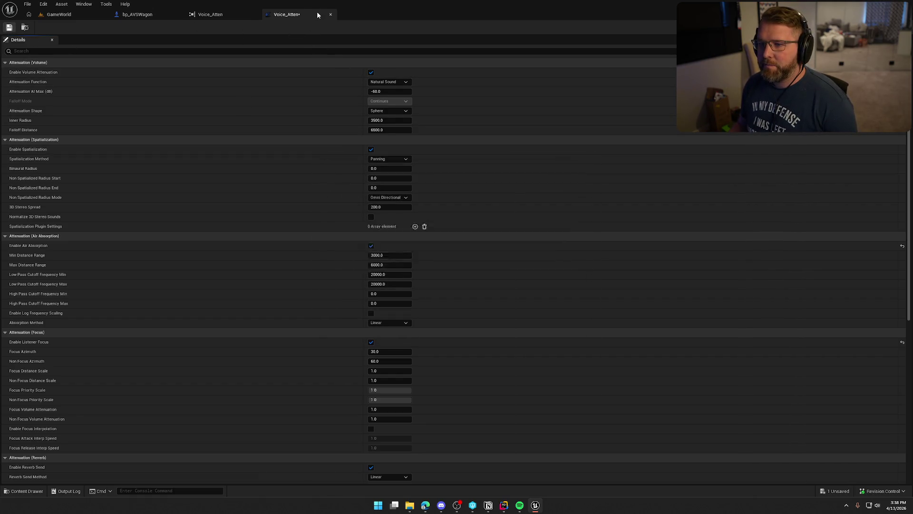
Close the Voice_Atten editor and its reference graph.
left_click(330, 14)
left_click(167, 118)
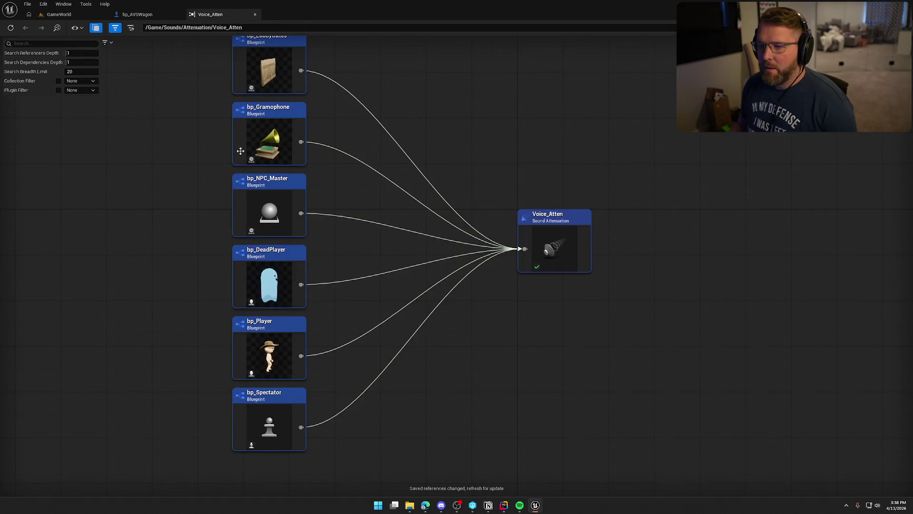
left_click(270, 138)
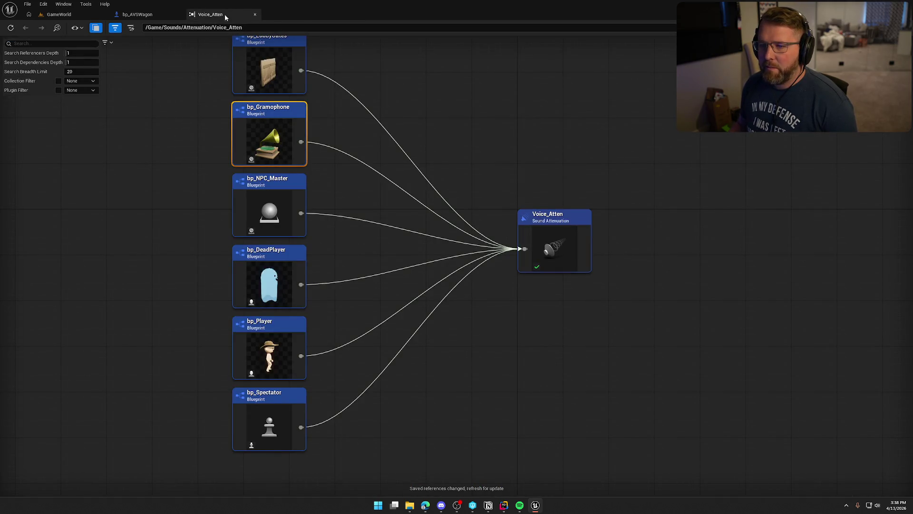
middle_click(227, 15)
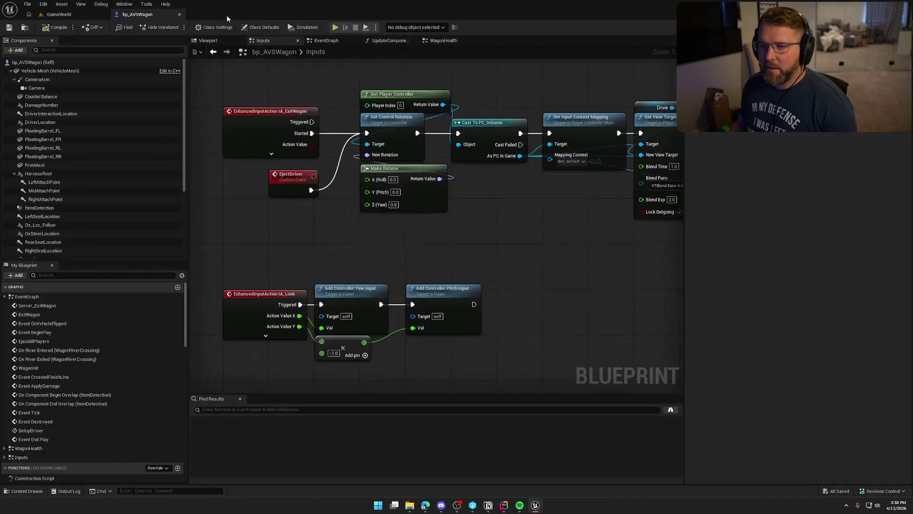
Close Find Results and bp_AVSWagon, then browse to Content > Logic > Player and select bp_Player.
left_click(240, 399)
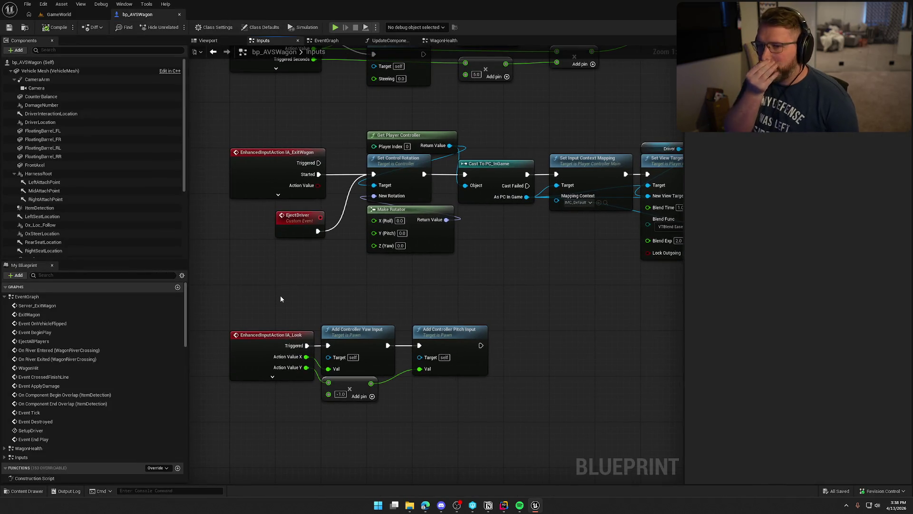
middle_click(149, 14)
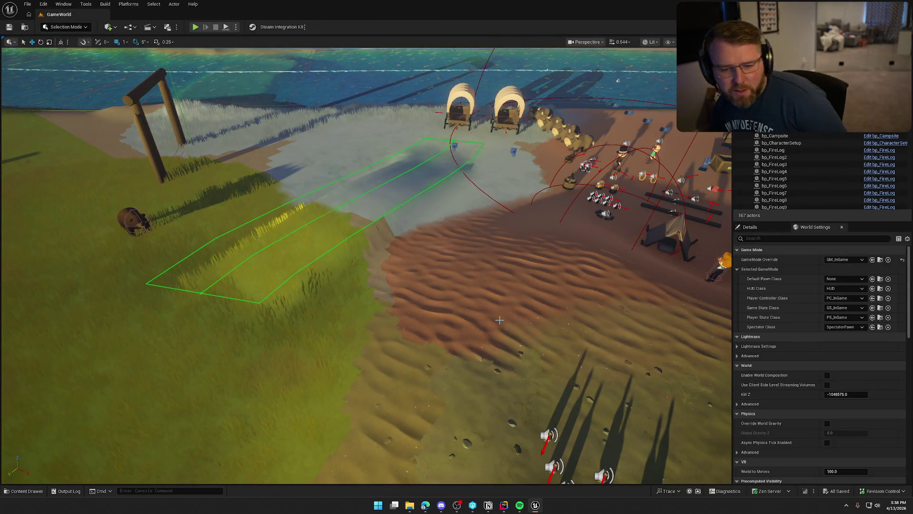
left_click(23, 492)
left_click(13, 371)
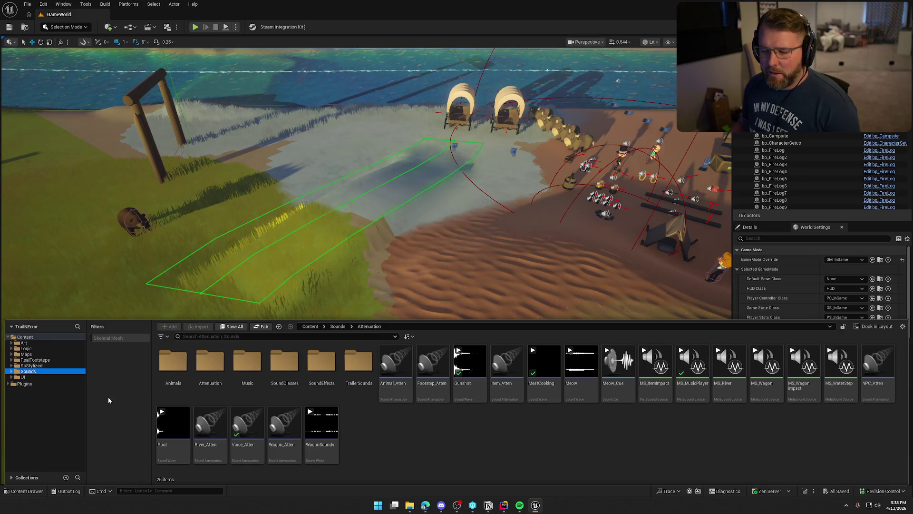
left_click(28, 348)
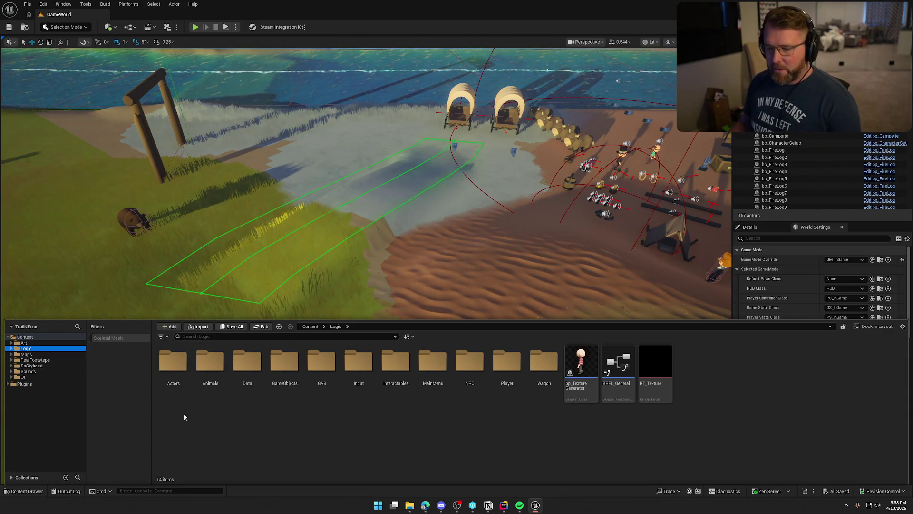
double_click(516, 375)
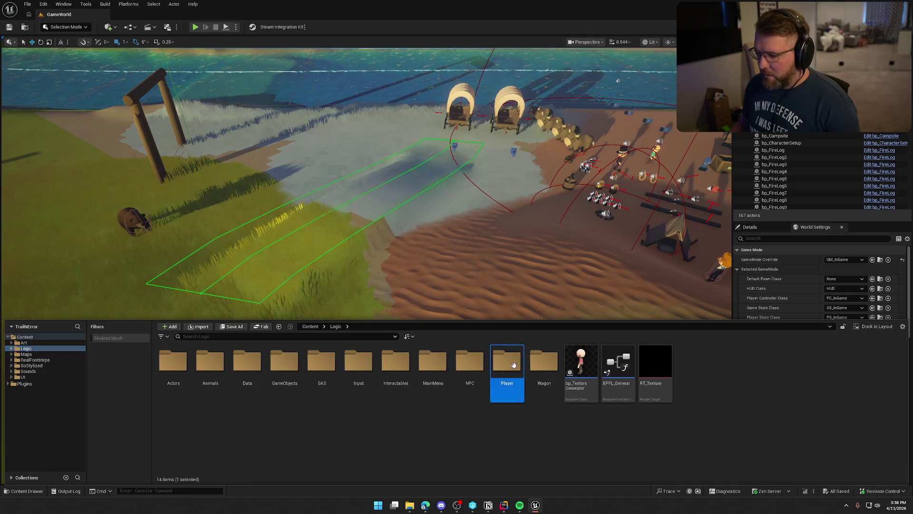
left_click(212, 366)
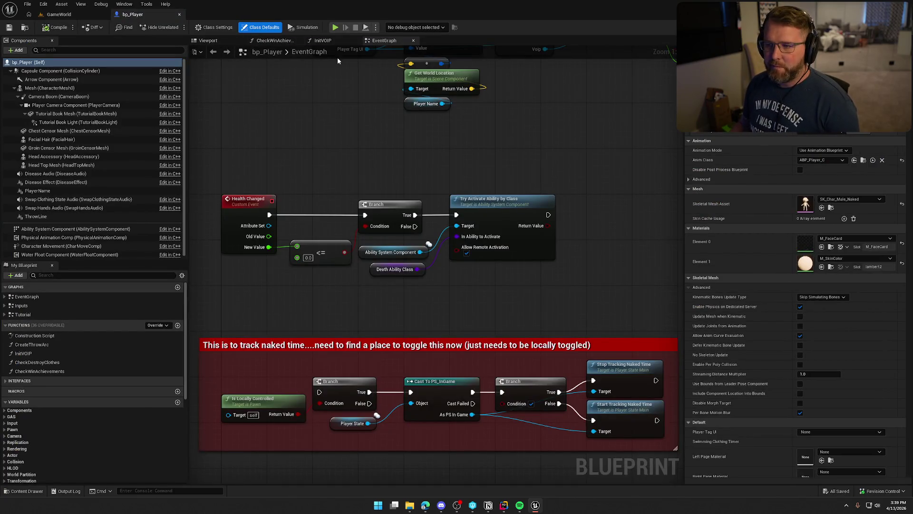
Inspect bp_Player's InitVOIP graph (Capsule Component, SET, Voip, Execute Console Command nodes), then return to GameWorld.
left_click(323, 41)
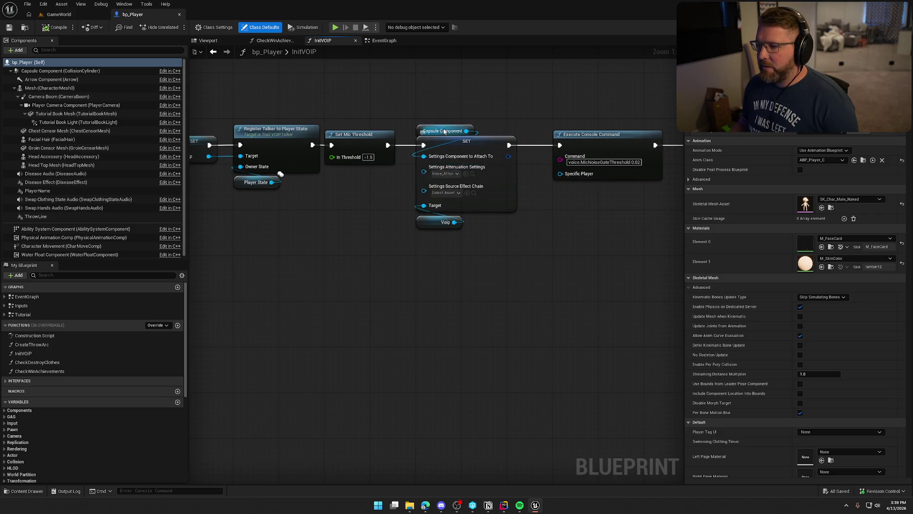
mouse_move(310, 228)
left_mouse_down()
mouse_move(465, 230)
mouse_move(285, 221)
left_mouse_up()
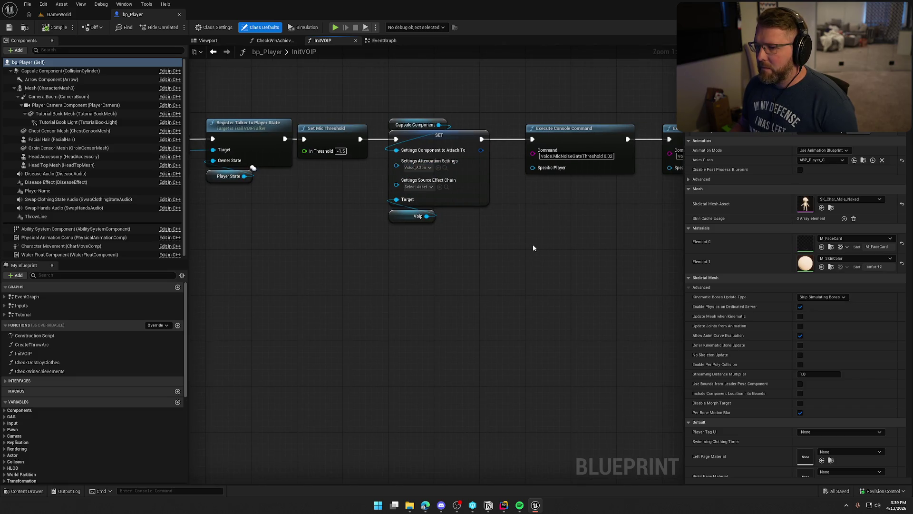
mouse_move(484, 247)
left_mouse_down()
mouse_move(609, 256)
mouse_move(524, 107)
left_mouse_up()
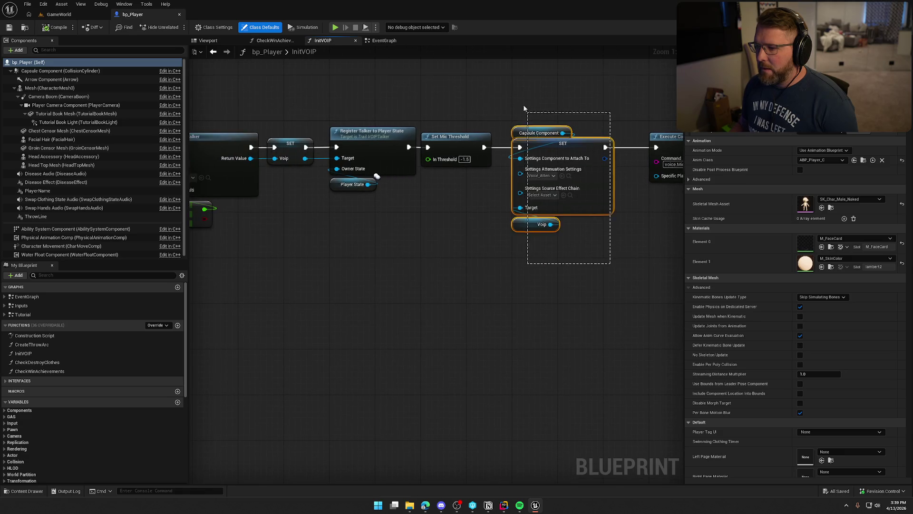
mouse_move(327, 122)
left_mouse_down()
mouse_move(430, 258)
mouse_move(555, 320)
left_mouse_up()
mouse_move(294, 310)
left_mouse_down()
mouse_move(250, 276)
mouse_move(260, 288)
mouse_move(467, 271)
mouse_move(488, 330)
mouse_move(526, 298)
mouse_move(496, 311)
mouse_move(554, 298)
left_mouse_up()
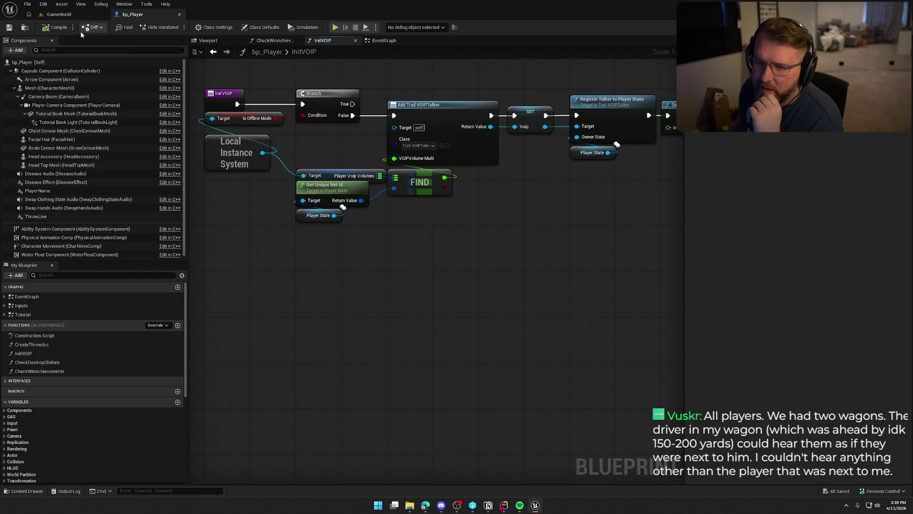
left_click(59, 15)
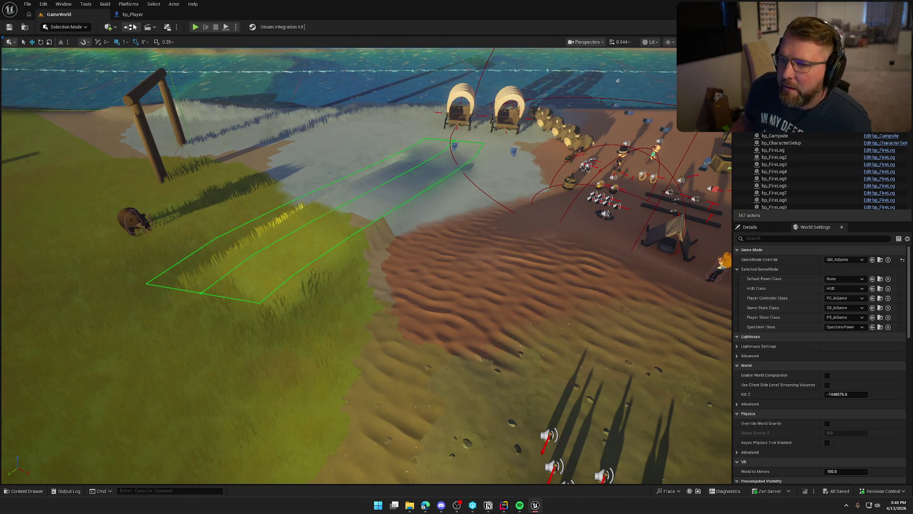
left_click(133, 15)
left_click_drag(383, 320, 398, 353)
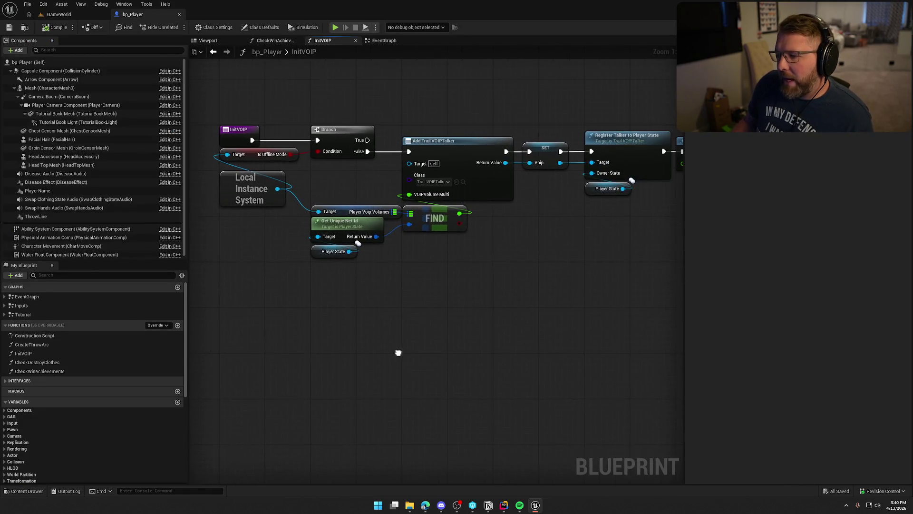
mouse_move(365, 312)
left_mouse_down()
mouse_move(240, 310)
mouse_move(357, 311)
left_mouse_up()
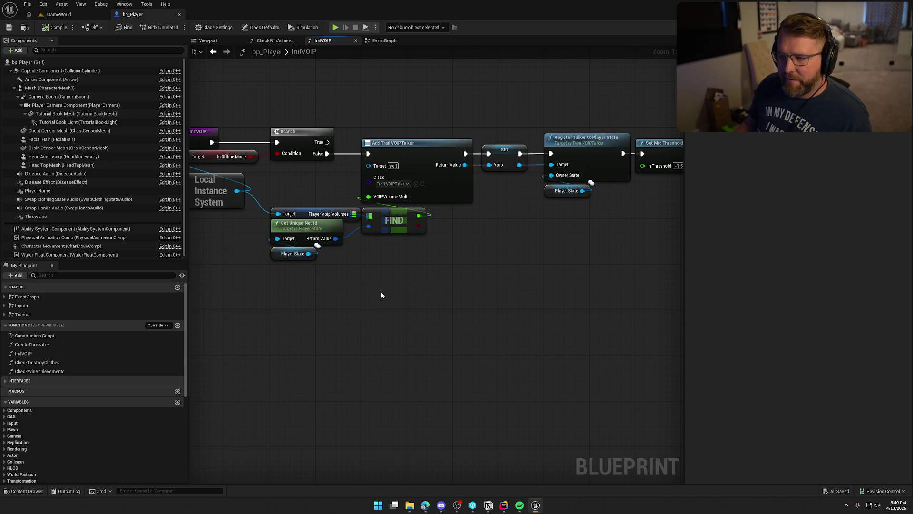
left_click_drag(320, 300, 360, 308)
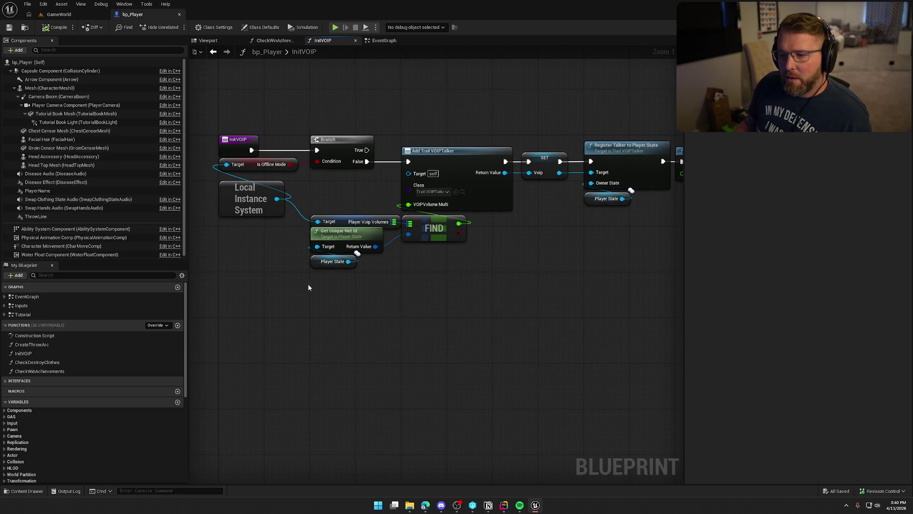
left_click_drag(493, 277, 341, 277)
left_click(298, 154)
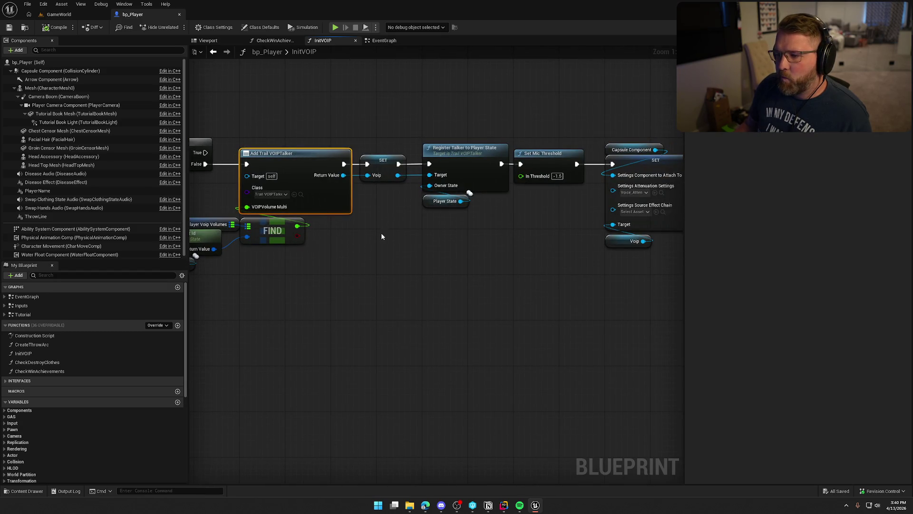
left_click_drag(403, 267, 447, 302)
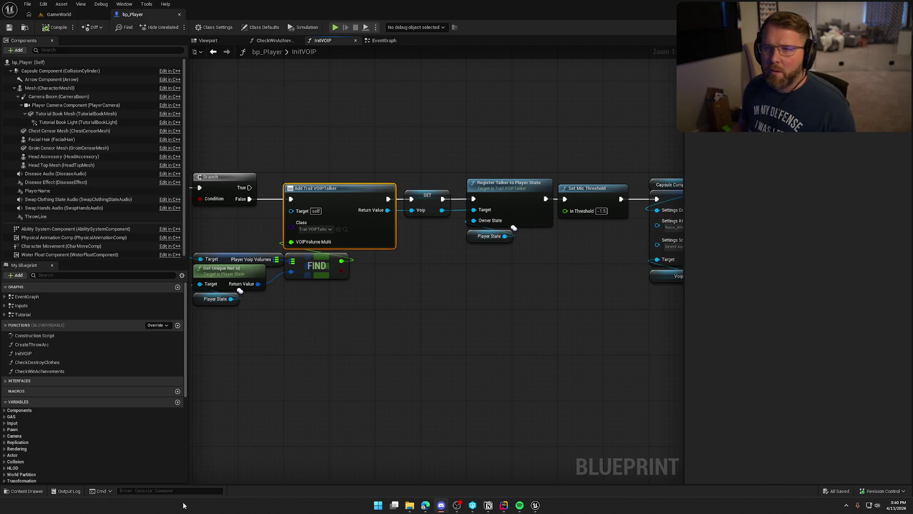
mouse_move(468, 354)
left_mouse_down()
mouse_move(507, 375)
mouse_move(519, 369)
mouse_move(355, 315)
left_mouse_up()
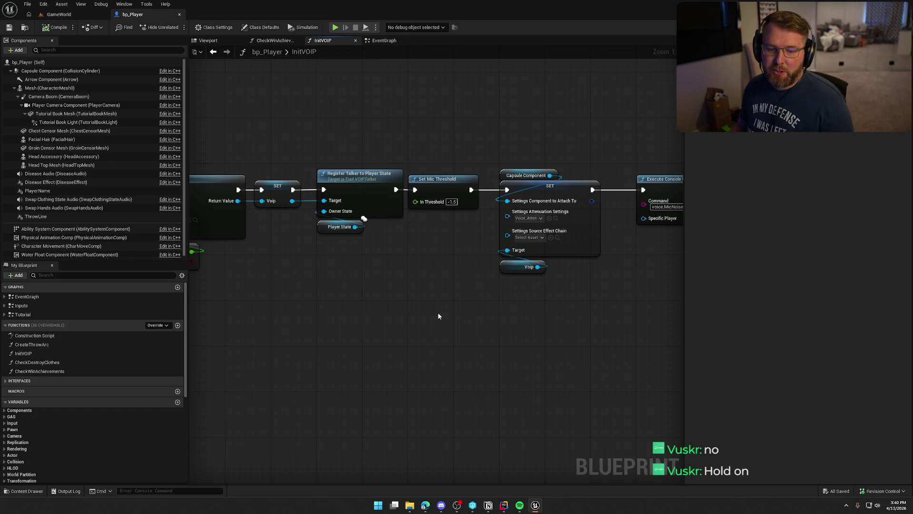
mouse_move(504, 318)
left_mouse_down()
mouse_move(312, 320)
mouse_move(422, 326)
left_mouse_up()
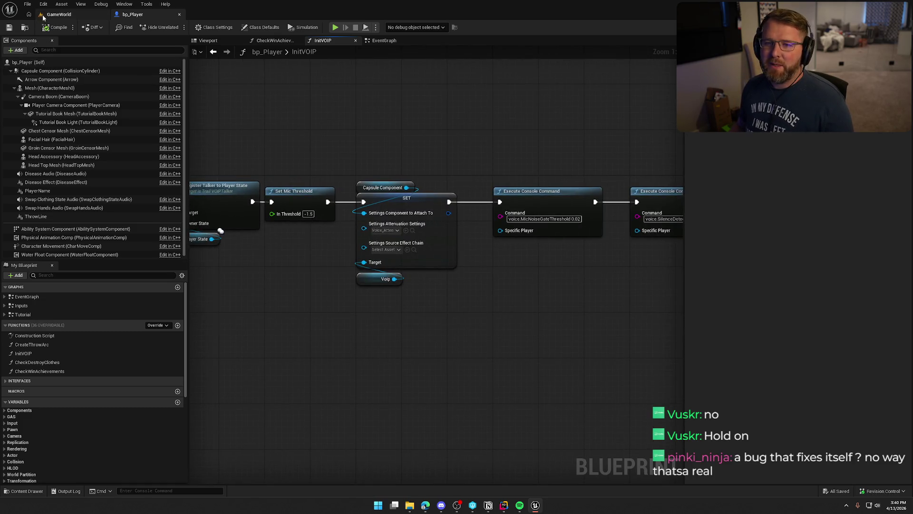
left_click(66, 15)
left_click(236, 28)
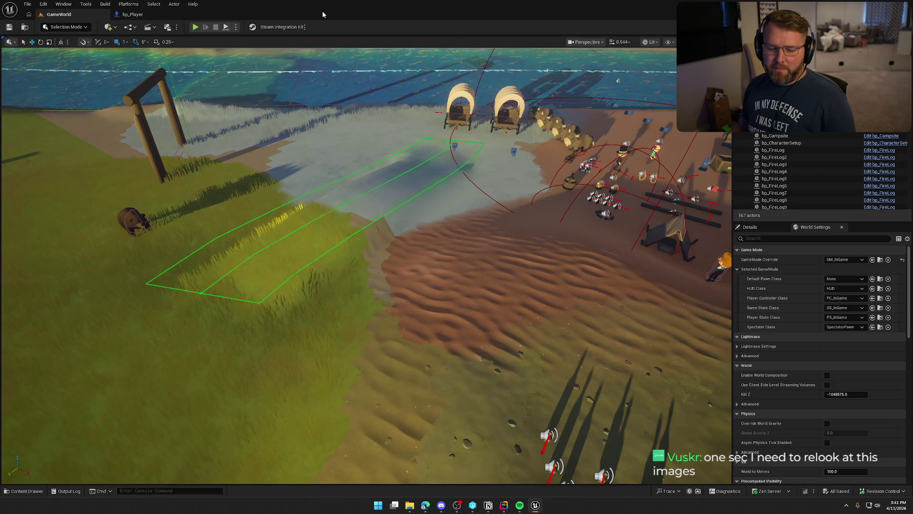
Close the bp_Player blueprint and bring up the Platforms packaging menu.
left_click(148, 15)
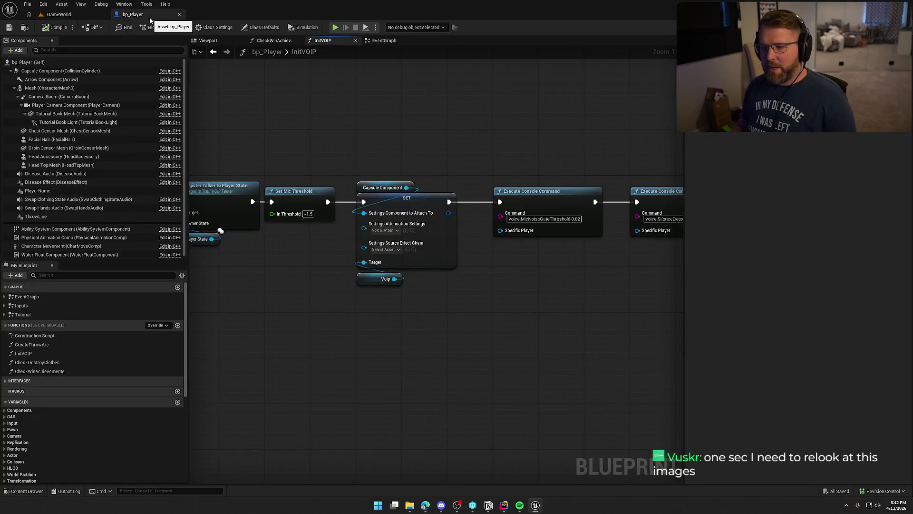
left_click(179, 14)
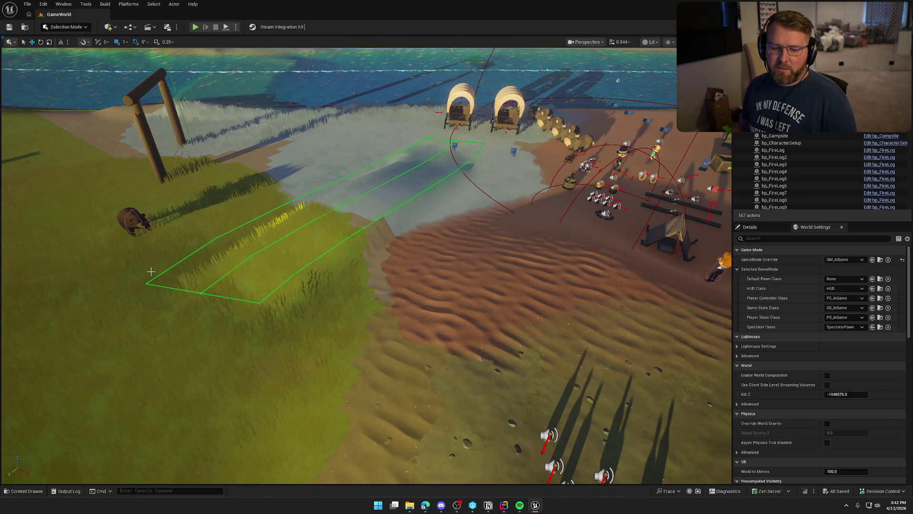
left_click(128, 4)
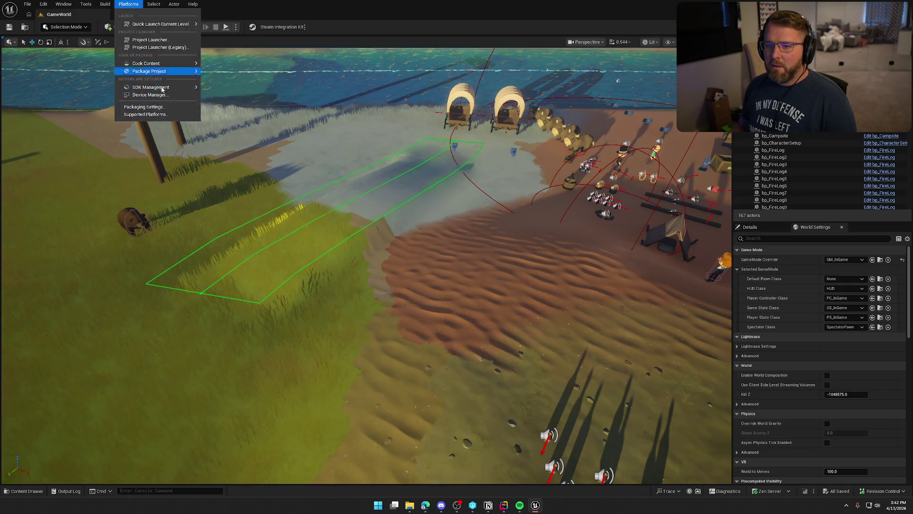
Package the project for Windows into Saved/Builds and follow the full packaging log in a tab.
mouse_move(168, 72)
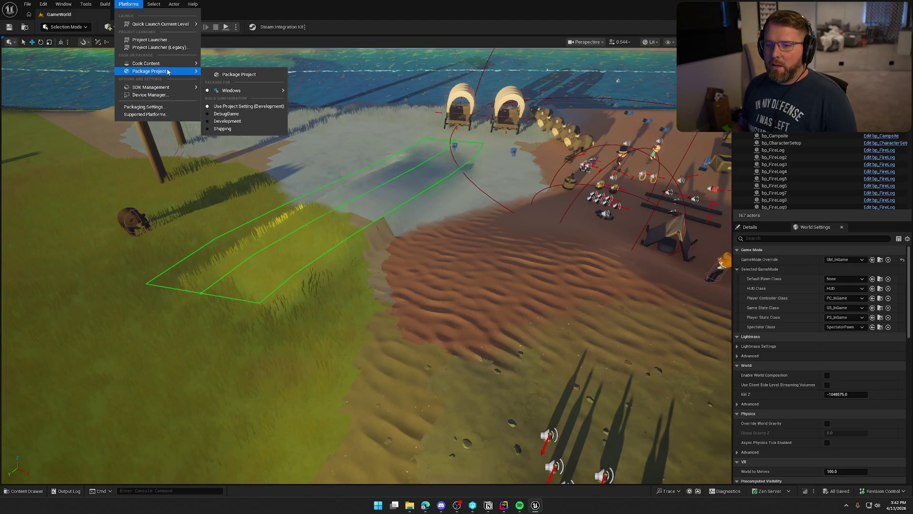
left_click(261, 76)
left_click(648, 315)
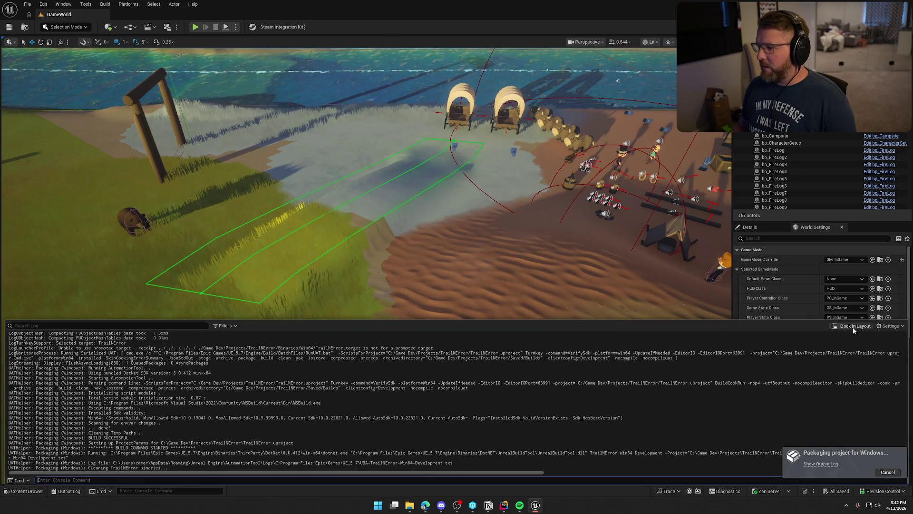
left_click(452, 262)
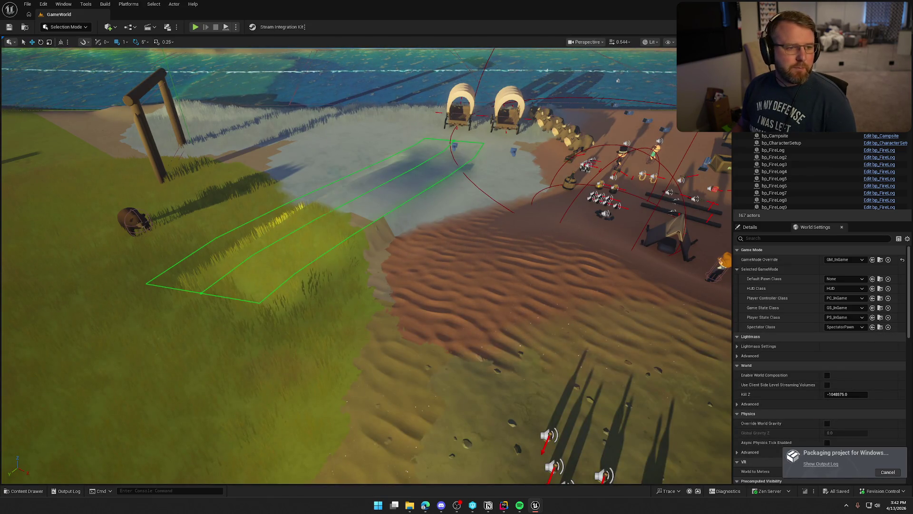
left_click(820, 463)
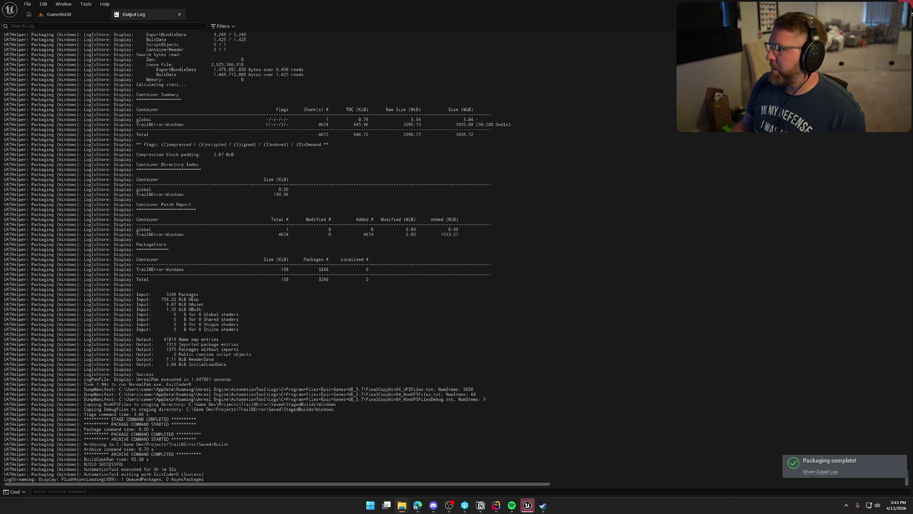
Shut down Unreal Editor, close Rider's three open code files, and minimize Rider.
left_click(902, 4)
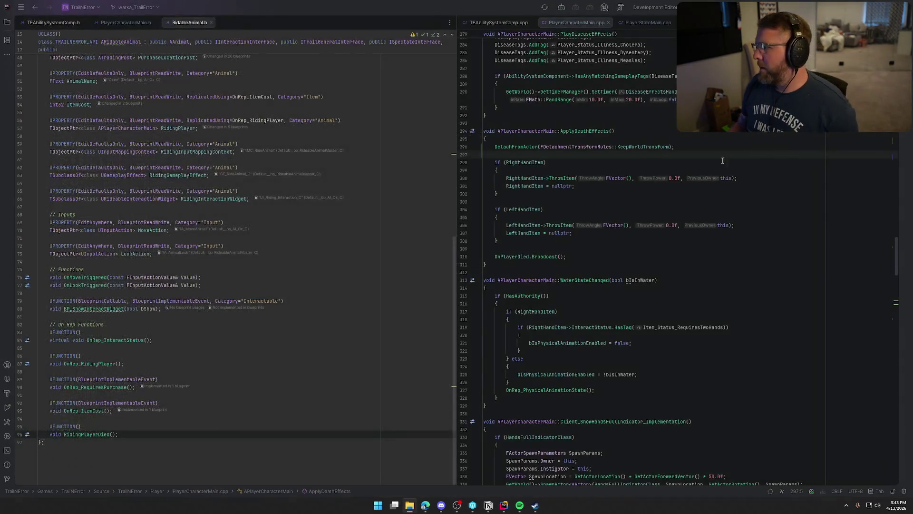
middle_click(59, 22)
middle_click(58, 22)
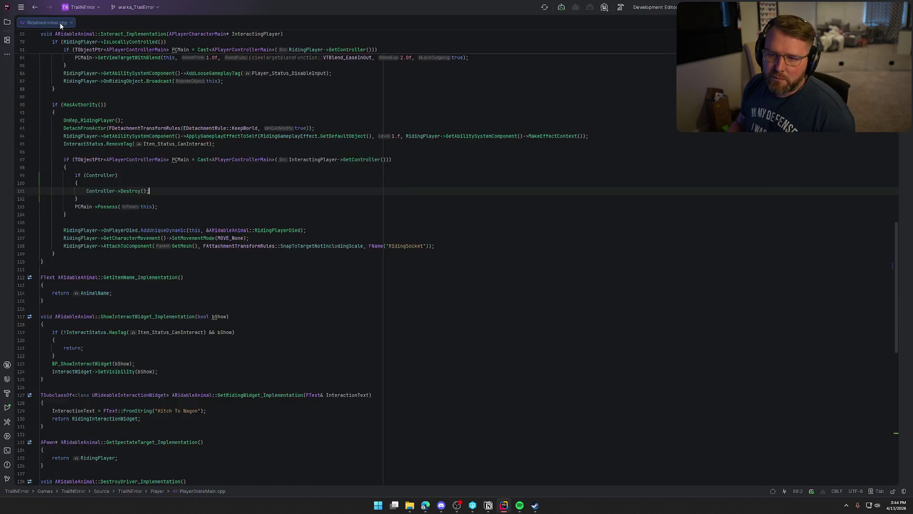
middle_click(59, 22)
left_click(866, 7)
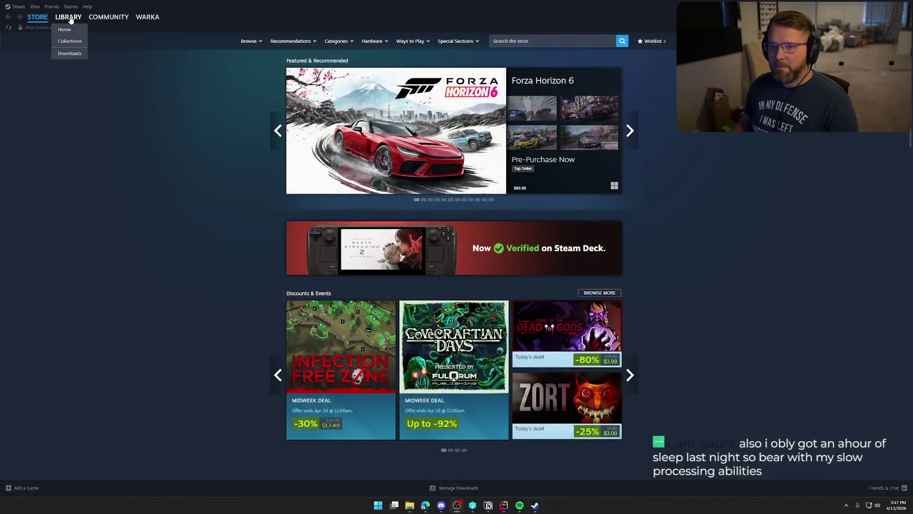
Select Trail & Error Playtest in the Steam Library and start downloading its update.
left_click(68, 17)
left_click(71, 344)
left_click(165, 154)
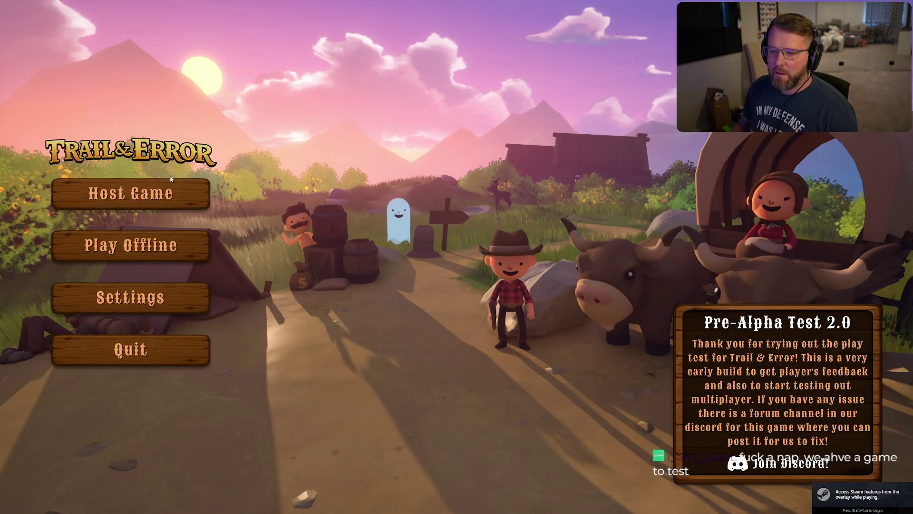
Host a new game at the chosen difficulty and walk the character over to the tree.
left_click(144, 198)
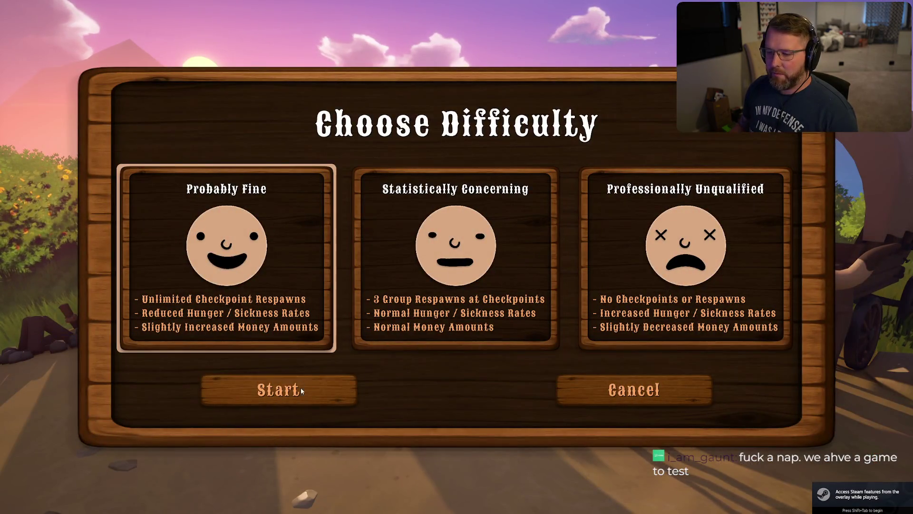
left_click(301, 390)
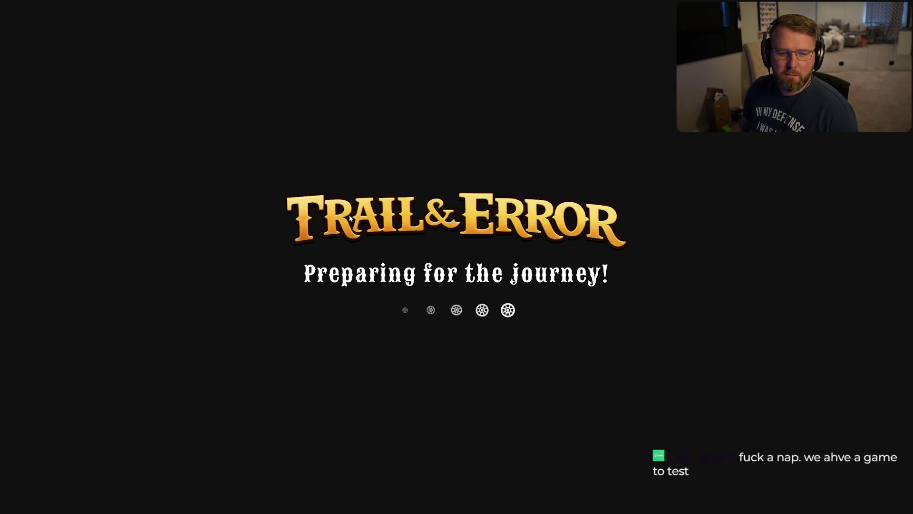
key("shift+w")
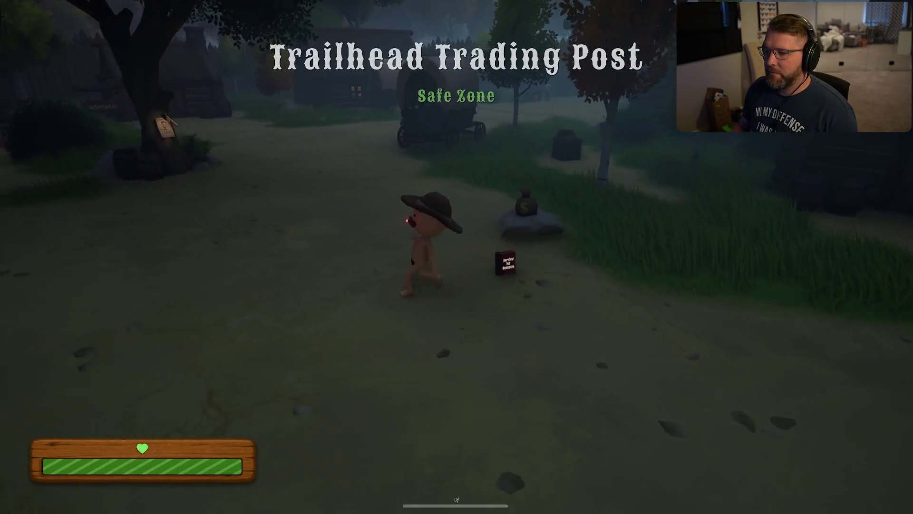
key("a")
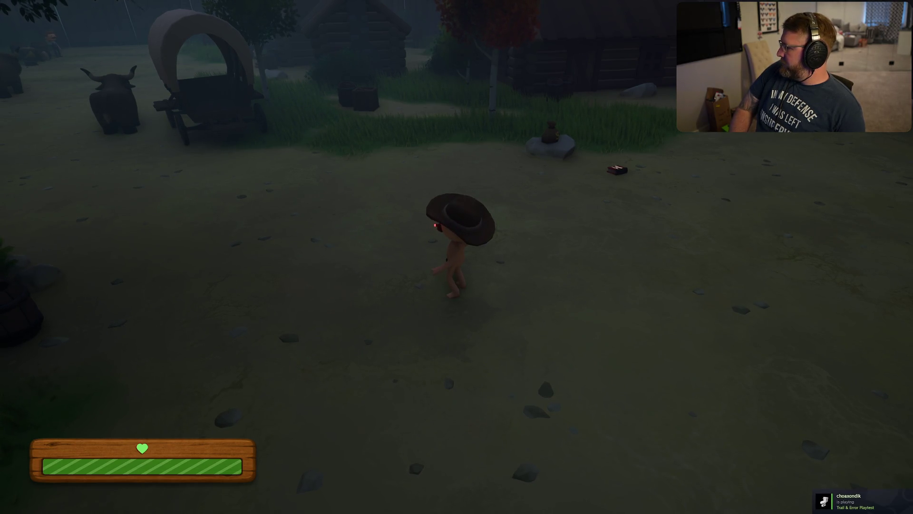
key("a")
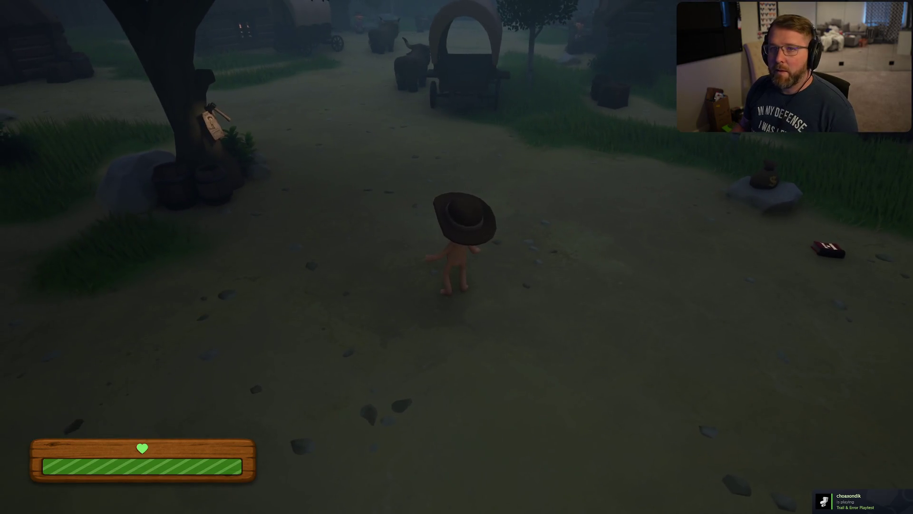
key("a")
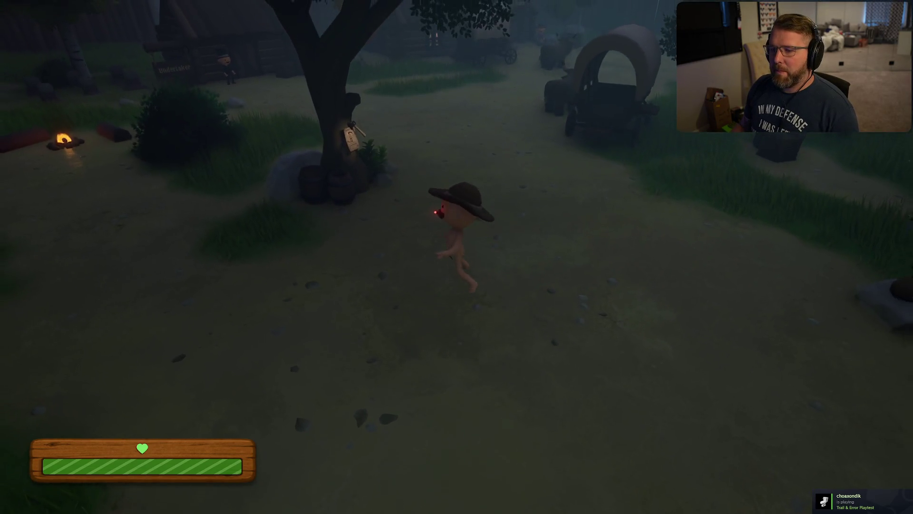
key("w")
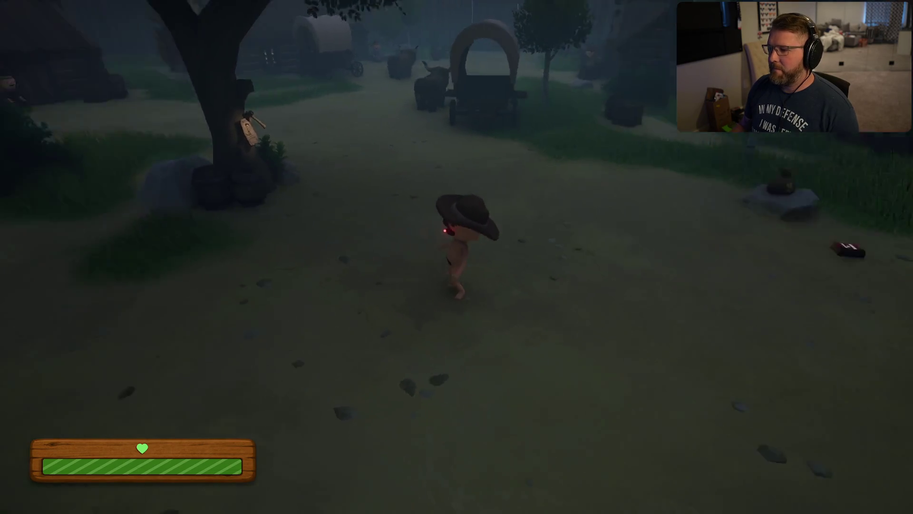
key("s")
key("w")
key("w")
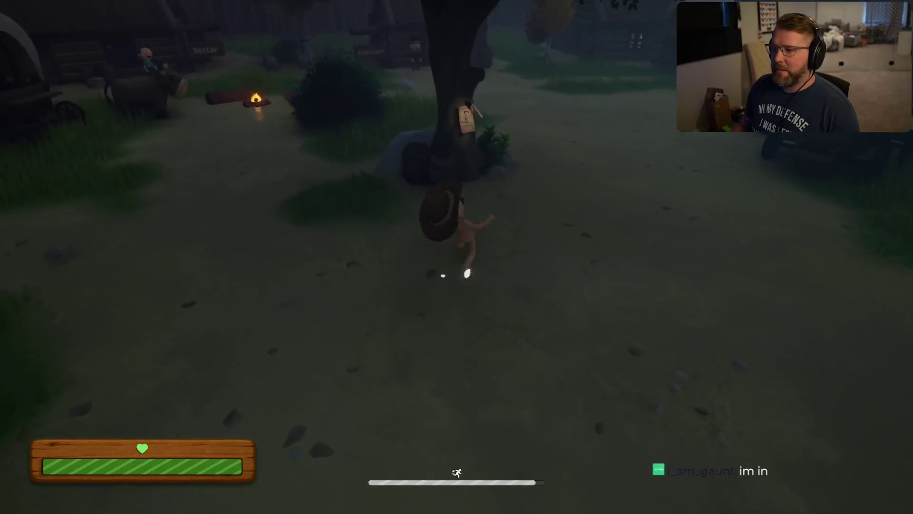
Invite a friend through the tree's Invite Friends prompt, run over to their character, and pause.
key("e")
left_click(427, 85)
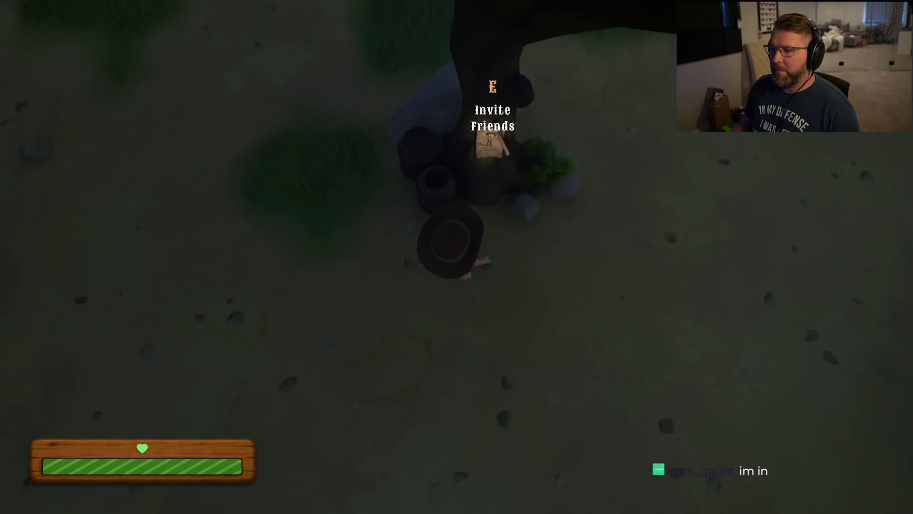
key("w")
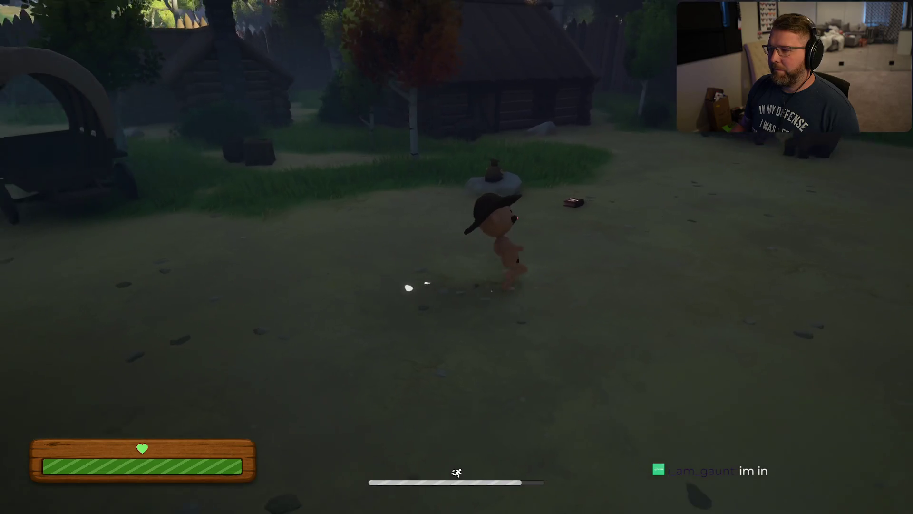
key("s")
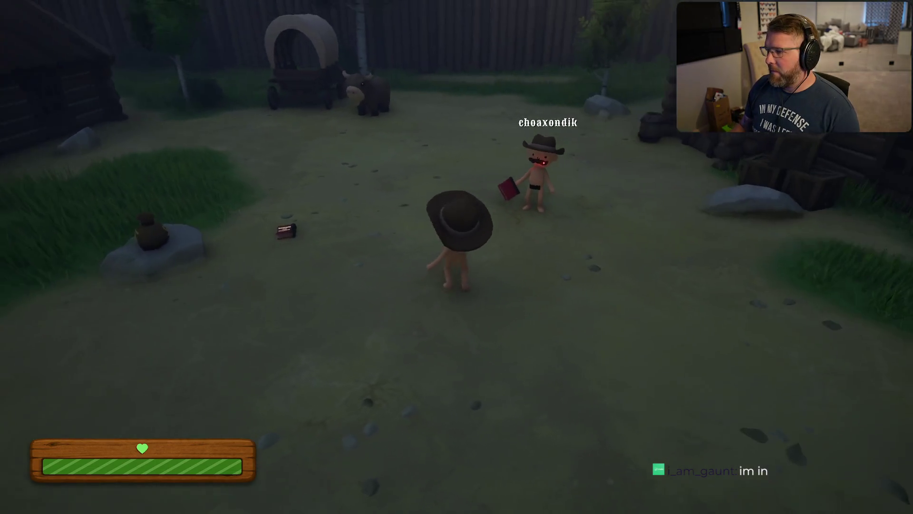
key("w")
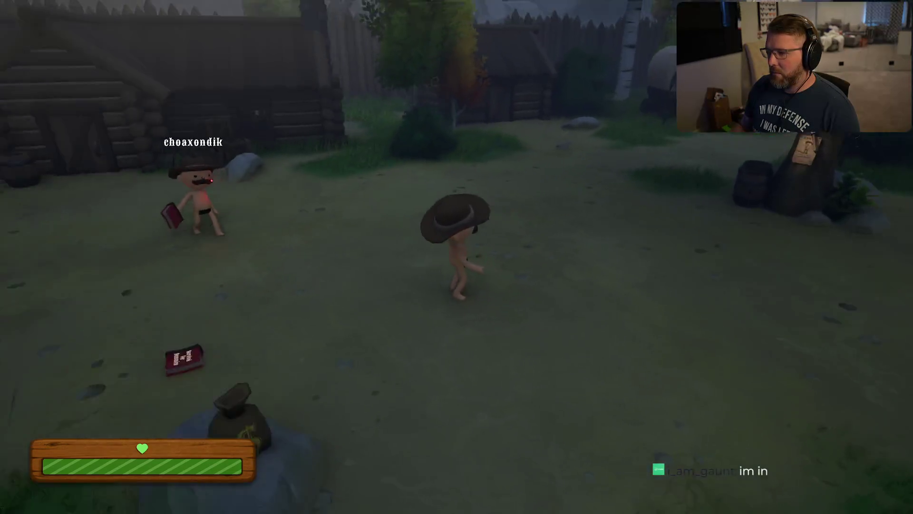
key("w")
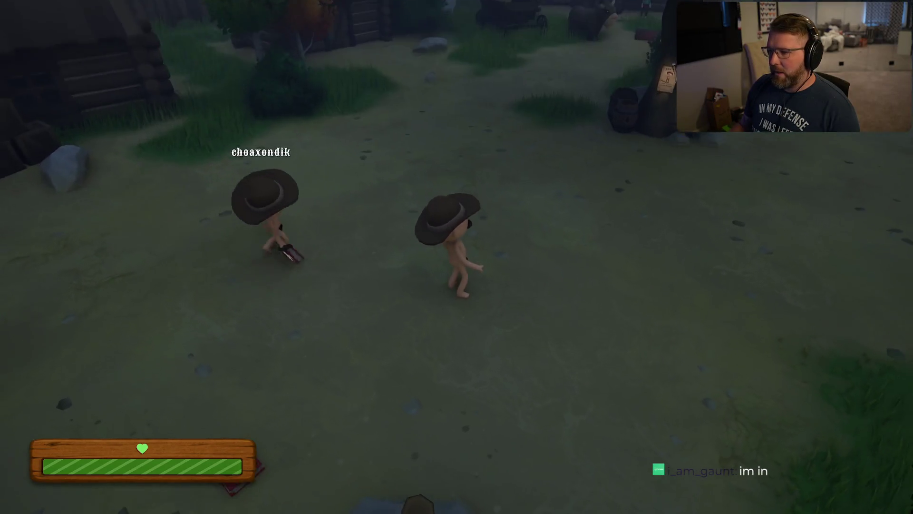
key("Escape")
left_click(469, 193)
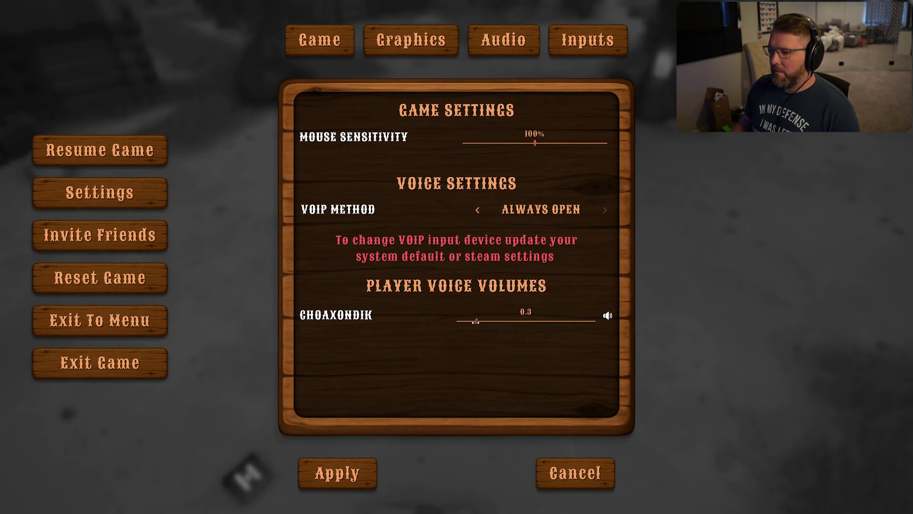
Apply the current settings, resume play and walk toward the other player.
left_click(337, 474)
key("Escape")
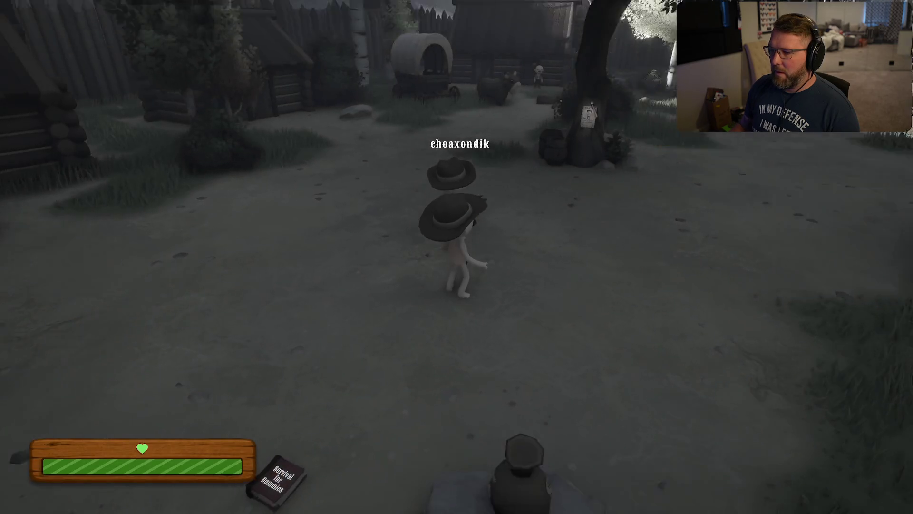
key("w")
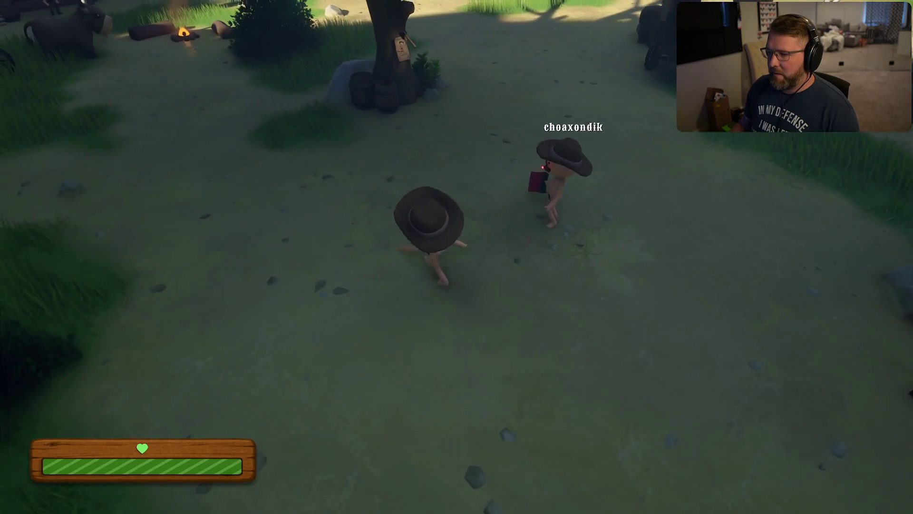
key("w")
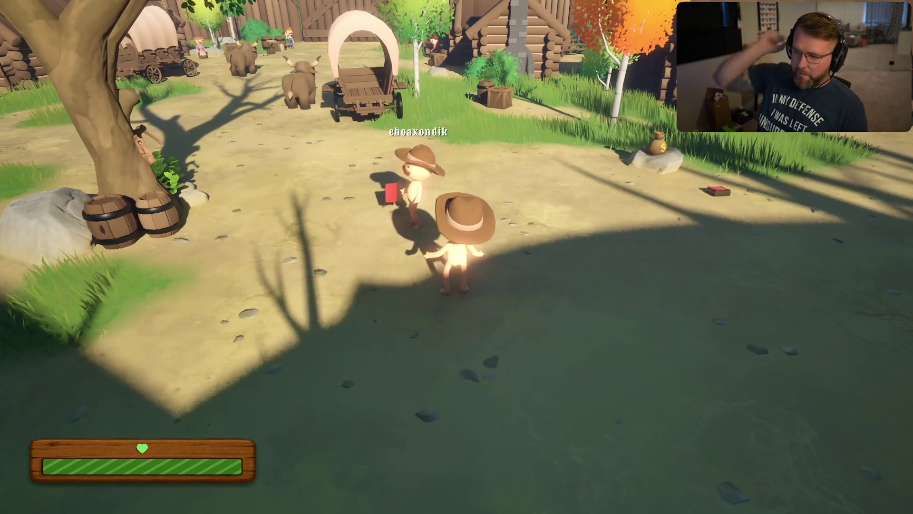
Briefly reopen the voice settings, then walk and sprint around the village near the other player.
key("Escape")
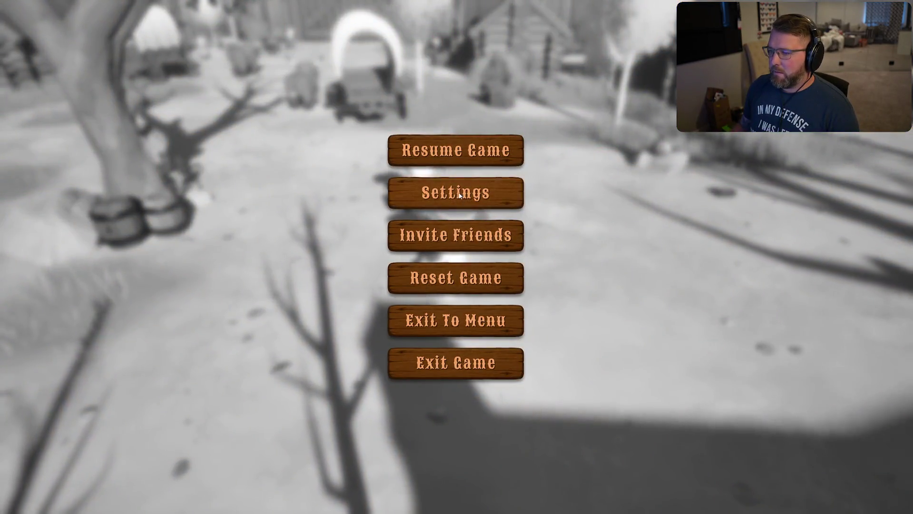
left_click(459, 192)
key("Escape")
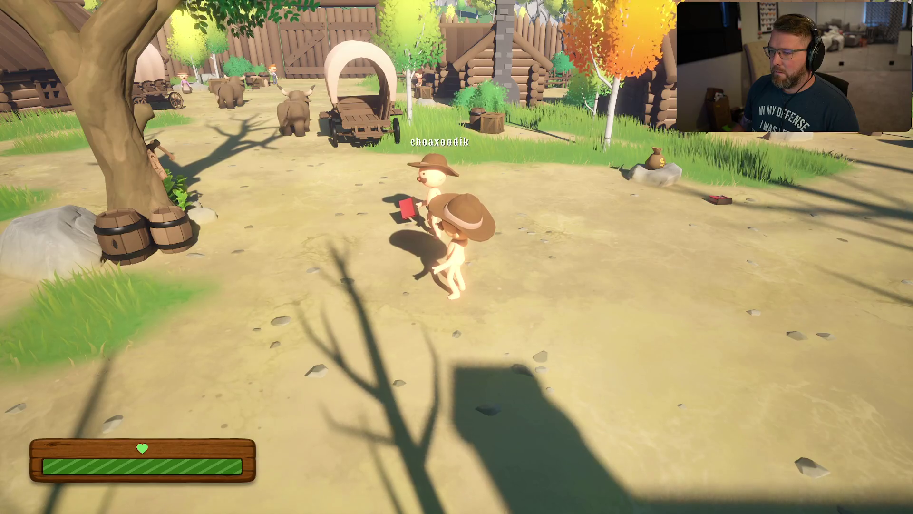
key("w")
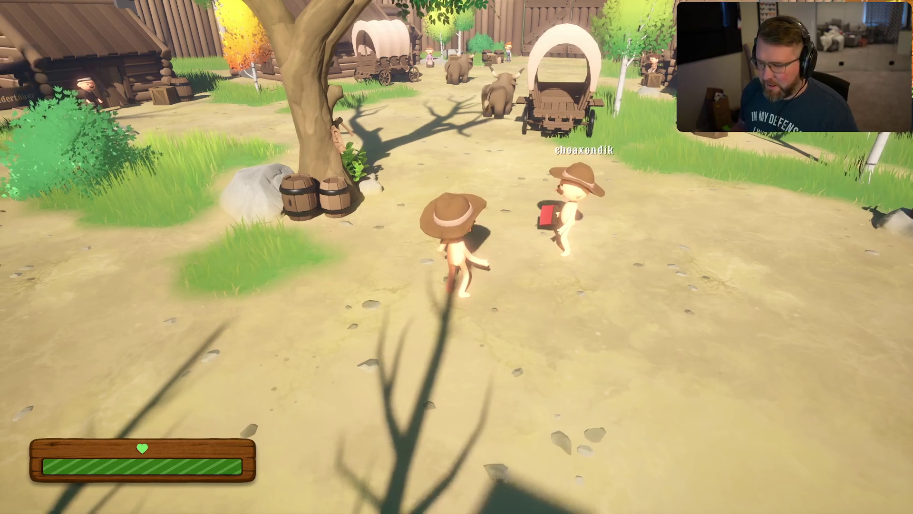
key("w")
key("w")
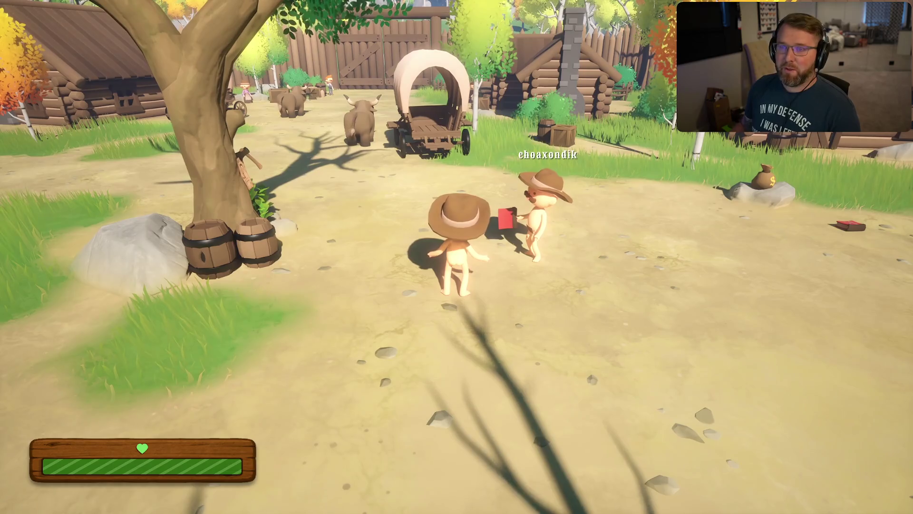
key("a")
key("w")
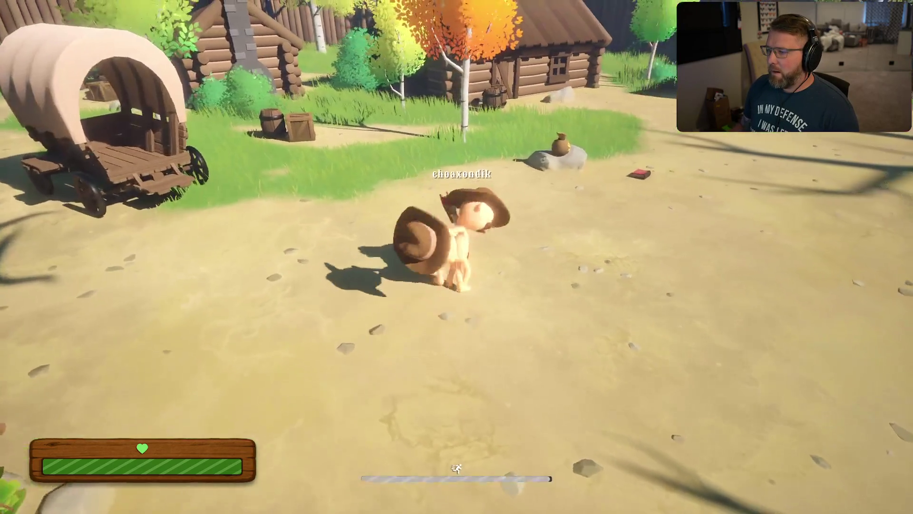
key("shift+w")
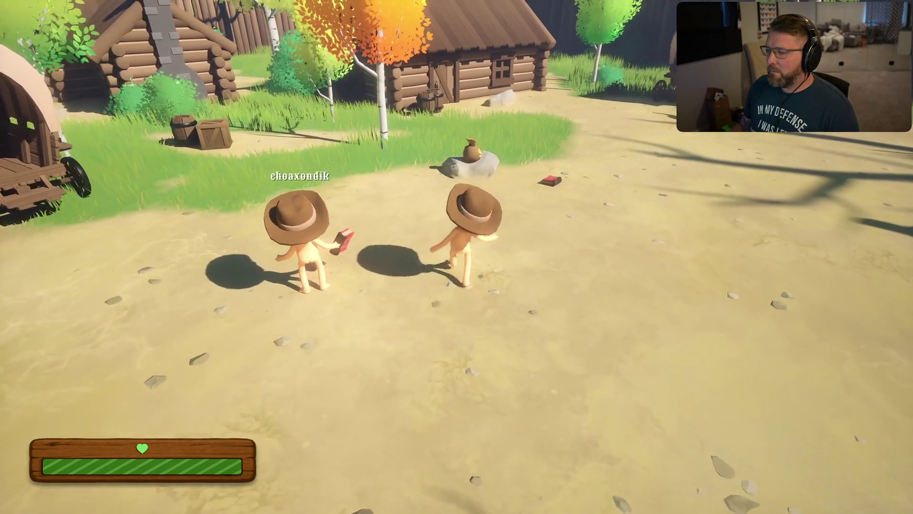
key("w")
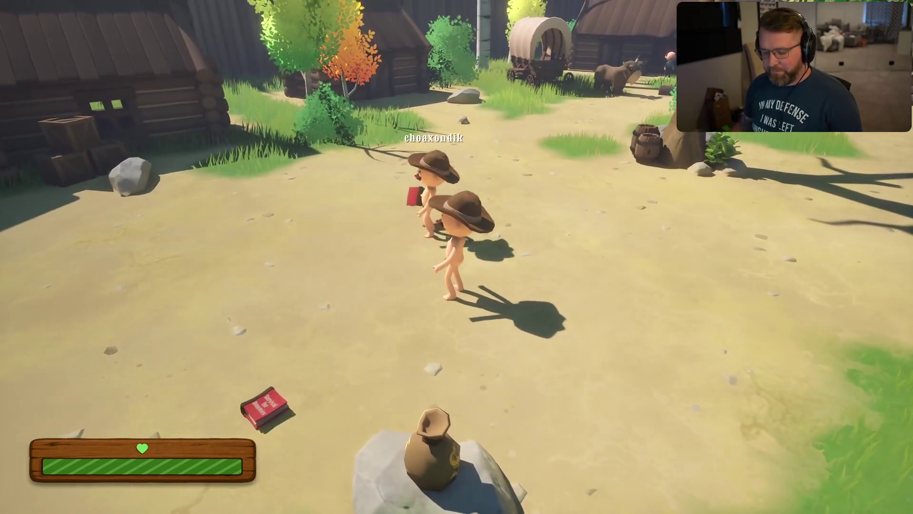
Raise the other player's voice volume to 0.6, apply it and resume play.
key("Escape")
left_click(478, 196)
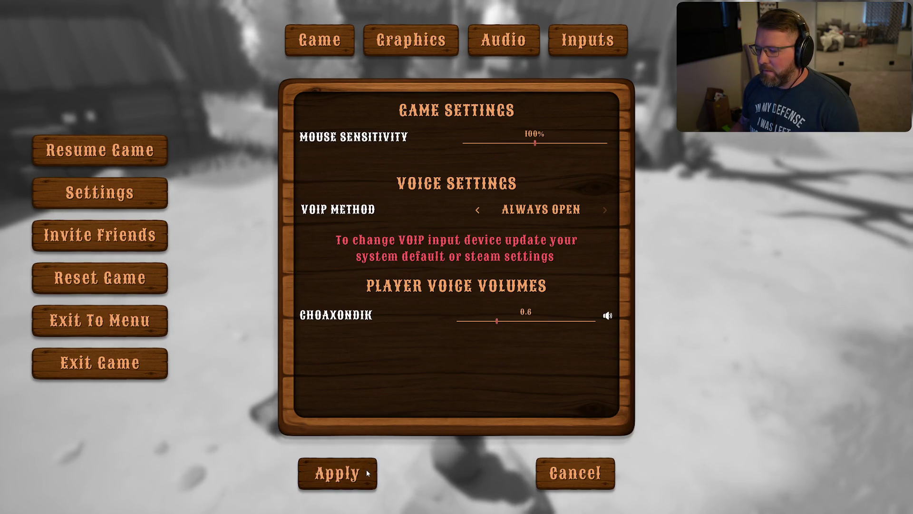
left_click(337, 473)
key("Escape")
key("w")
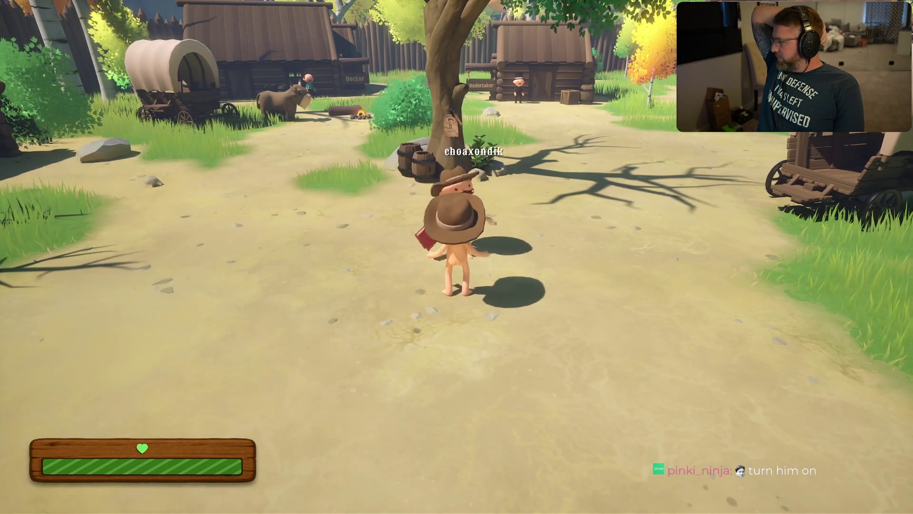
Equip the money bag from slot 2 and dismiss the Windows Start menu.
key("s")
key("2")
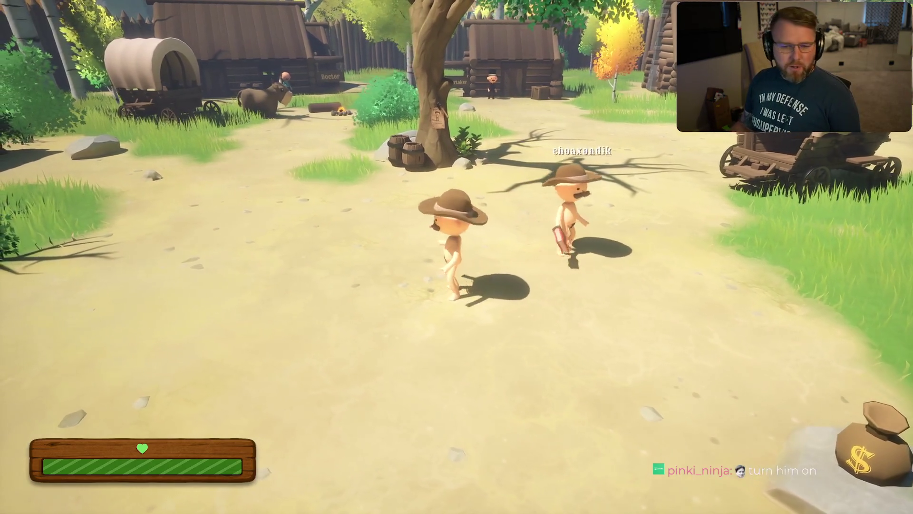
key("super")
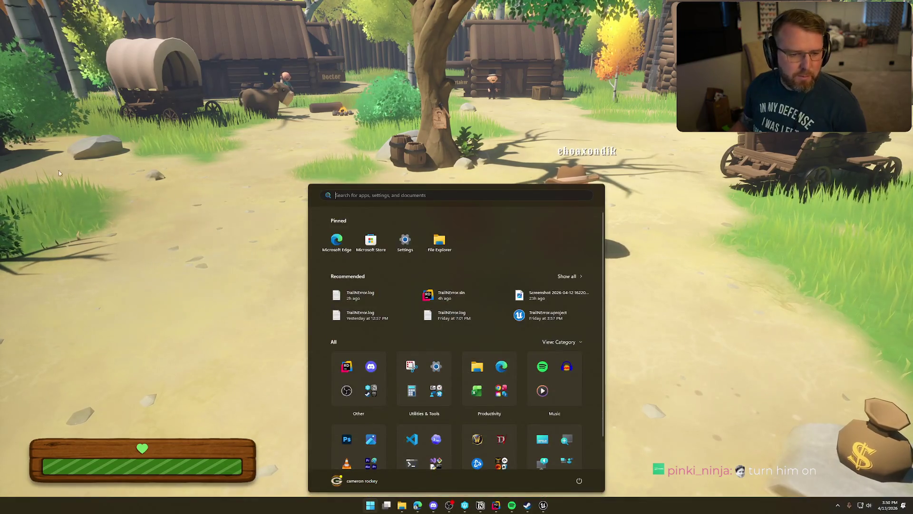
key("Escape")
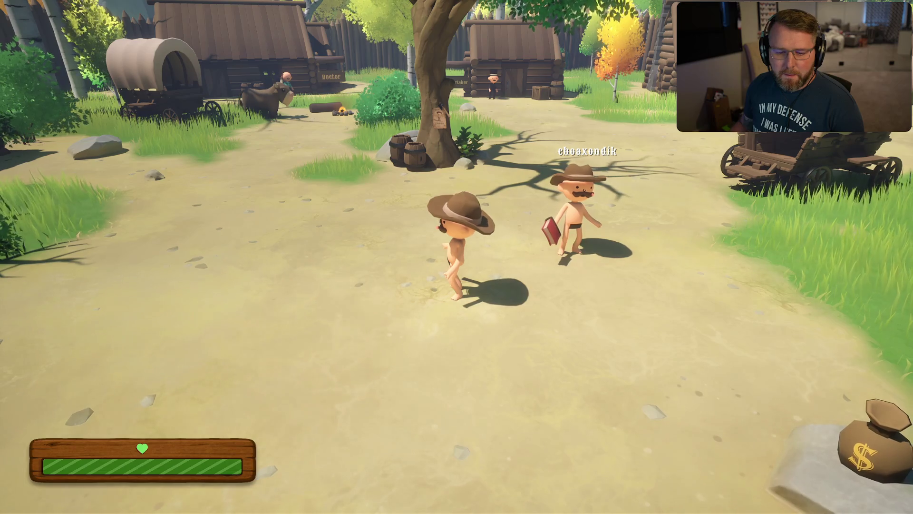
Walk and sprint through the village until reaching the other player.
key("w")
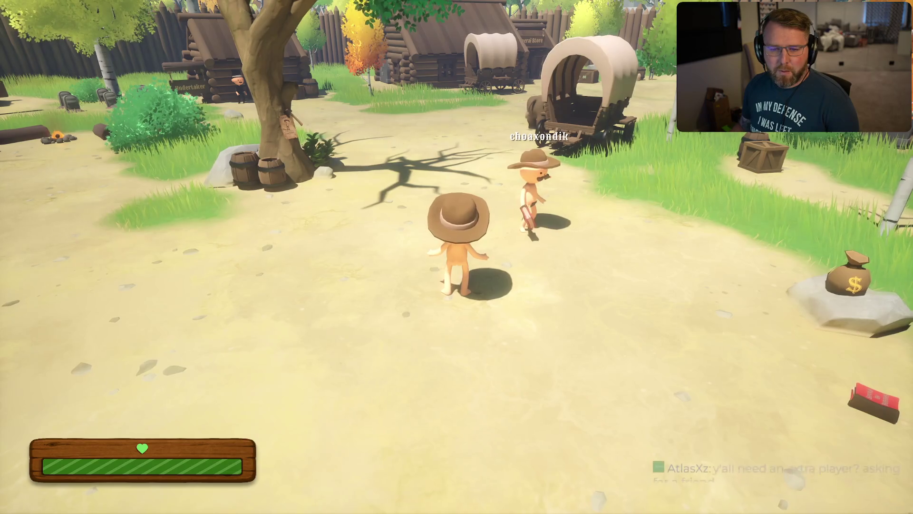
key("w")
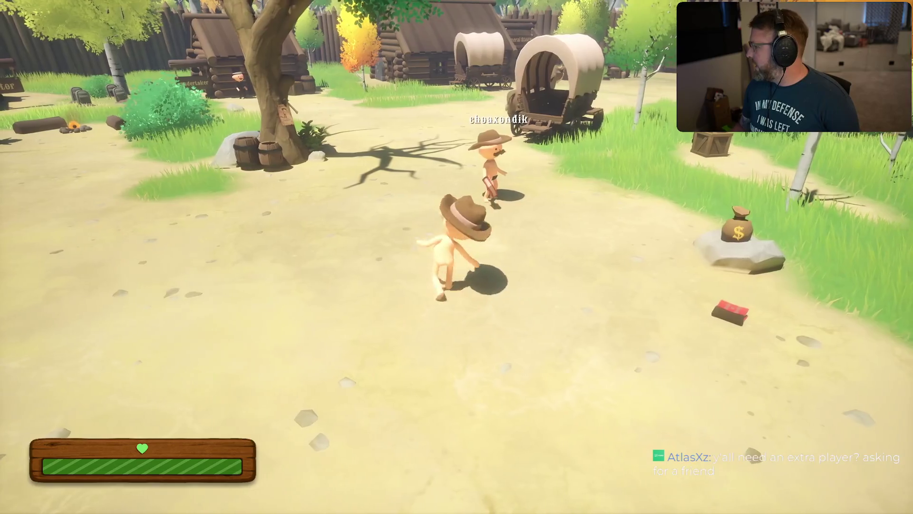
key("w")
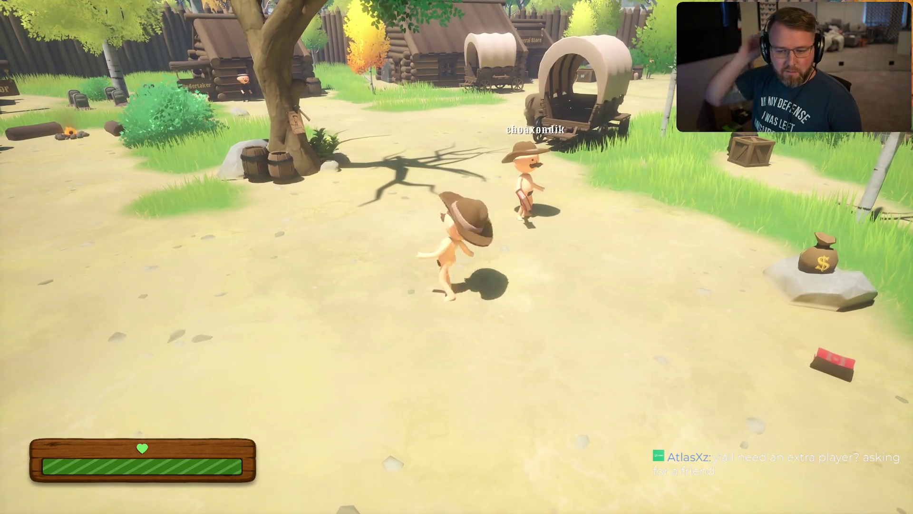
key("w")
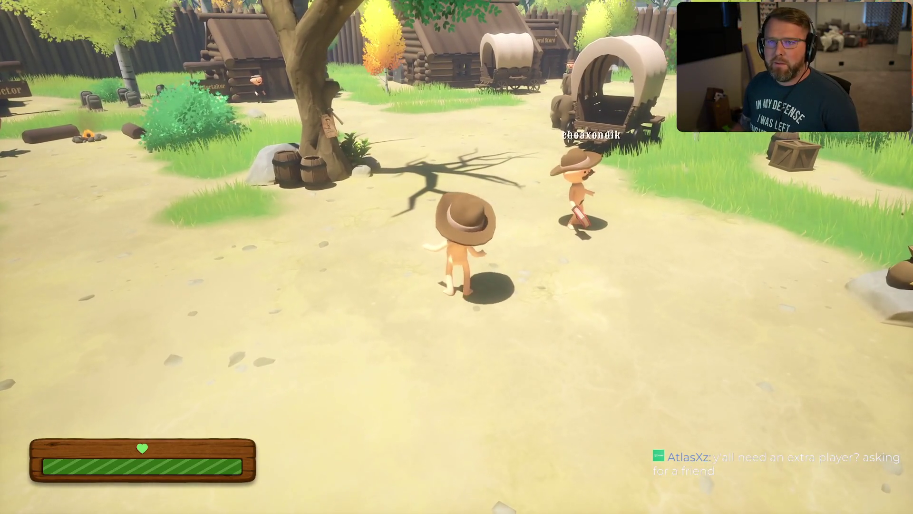
key("s")
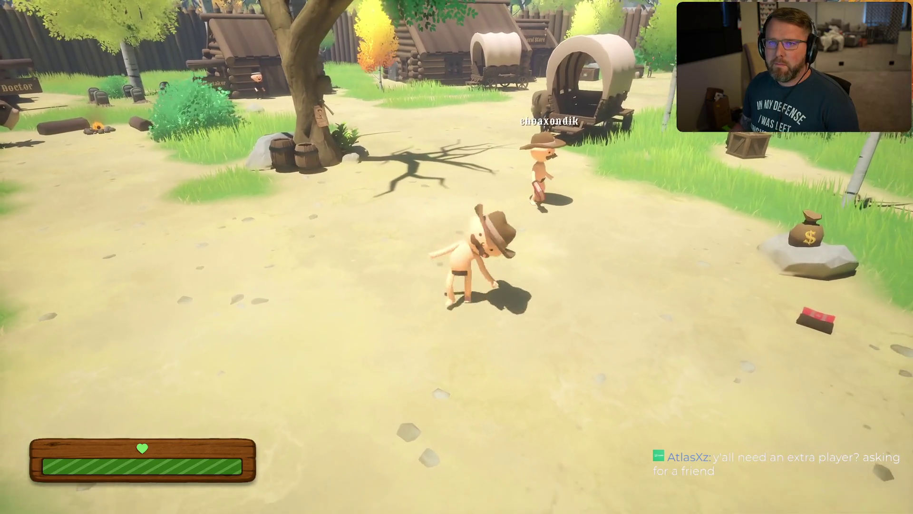
key("w")
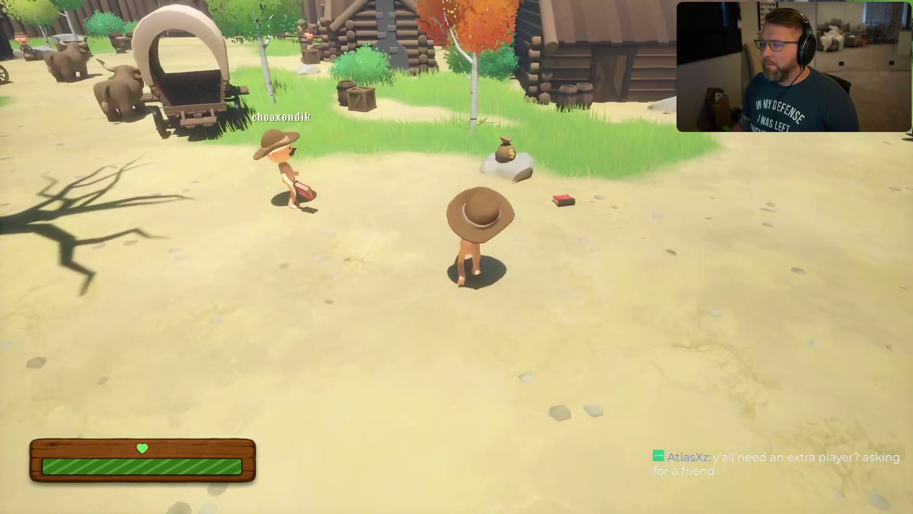
key("shift+w")
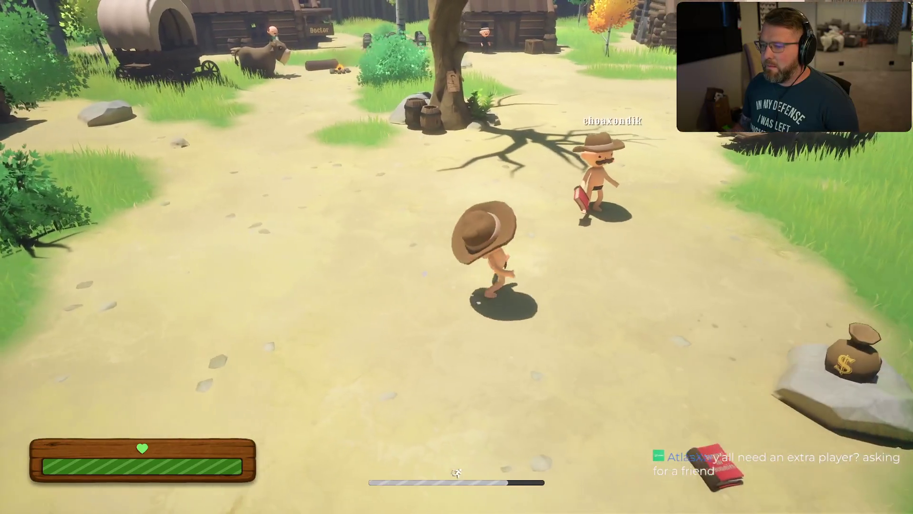
key("shift+w")
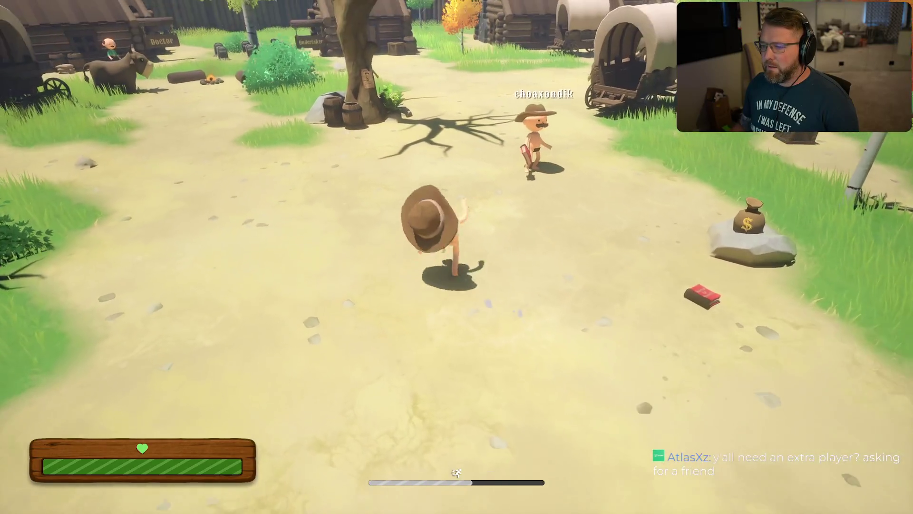
key("w")
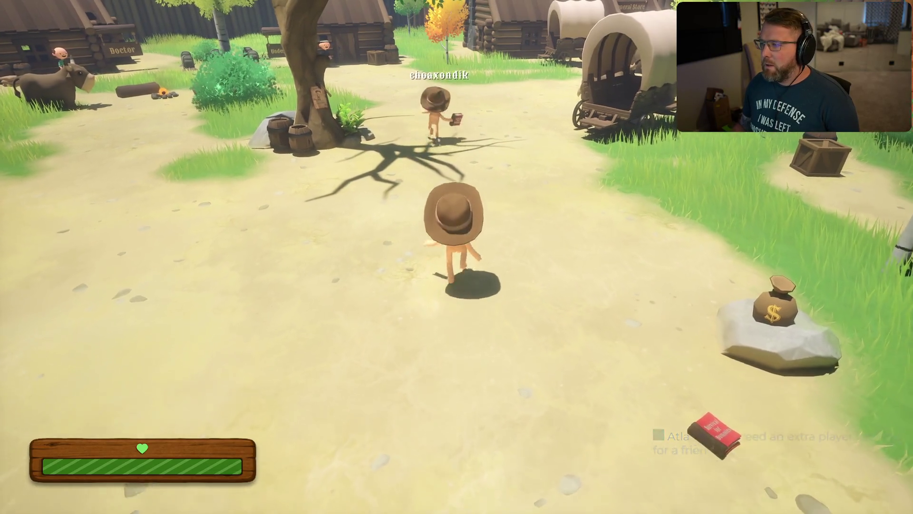
key("shift+w")
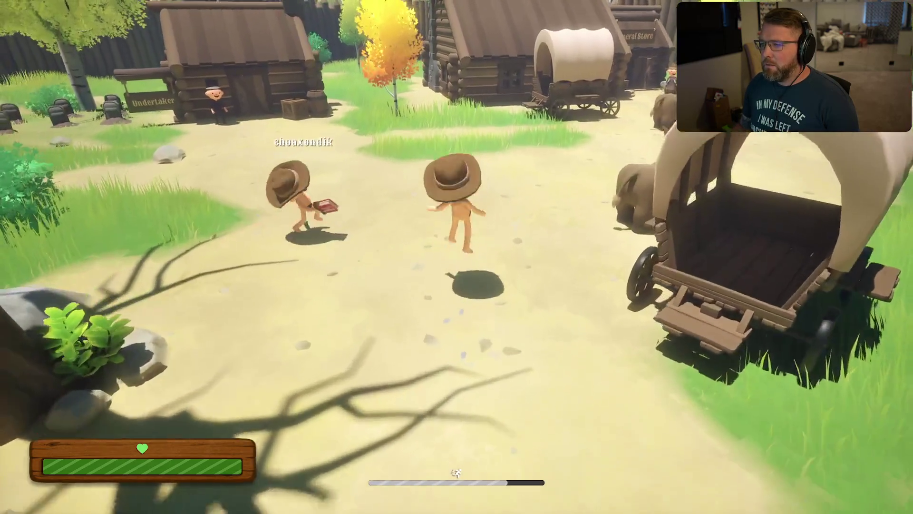
Mount the ox, ride it over to the wagon and dismount.
key("w")
key("e")
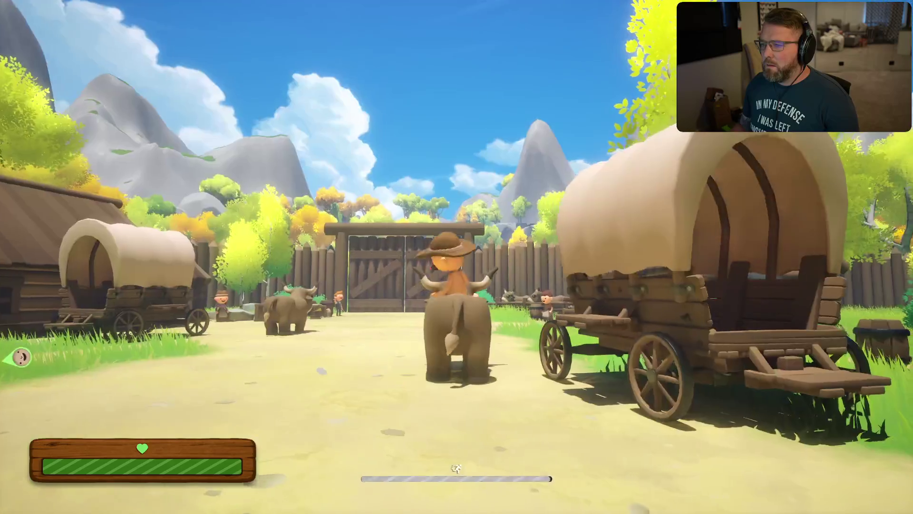
key("w")
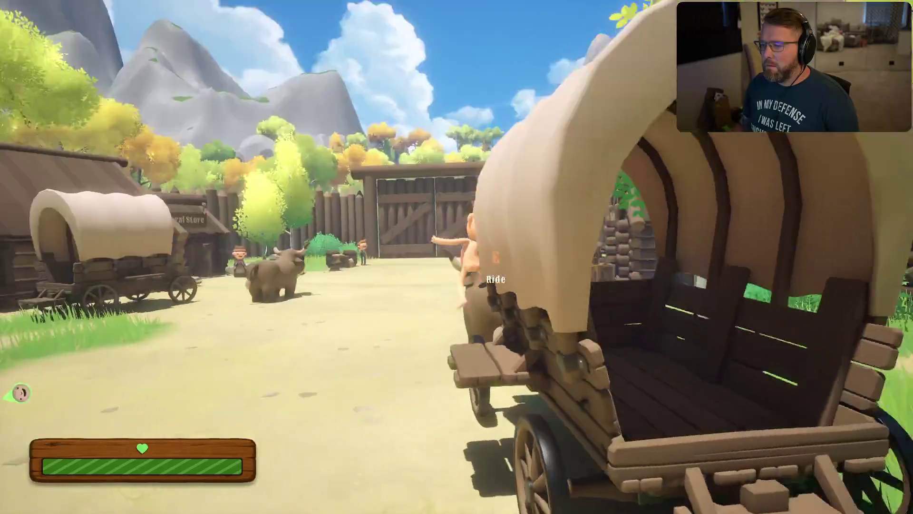
key("e")
Run back to the covered wagon and leave the money bag in its bed.
key("shift+a")
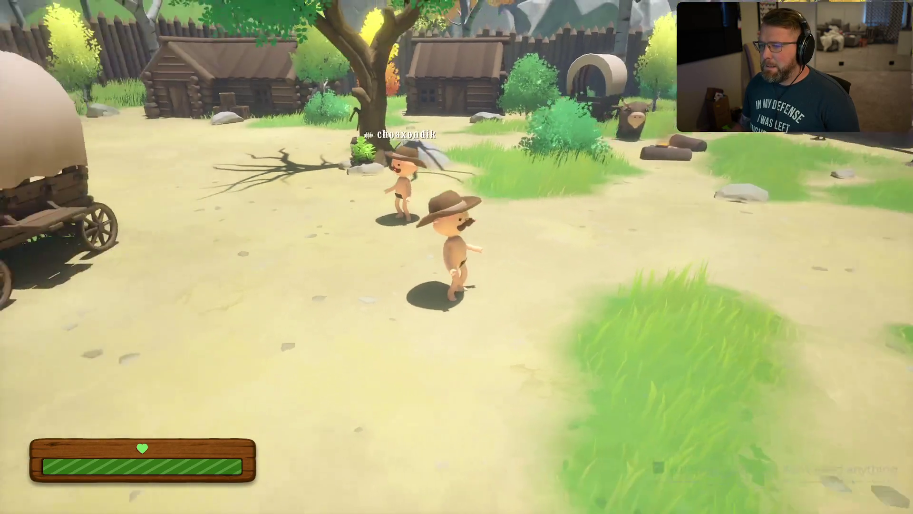
key("shift+w")
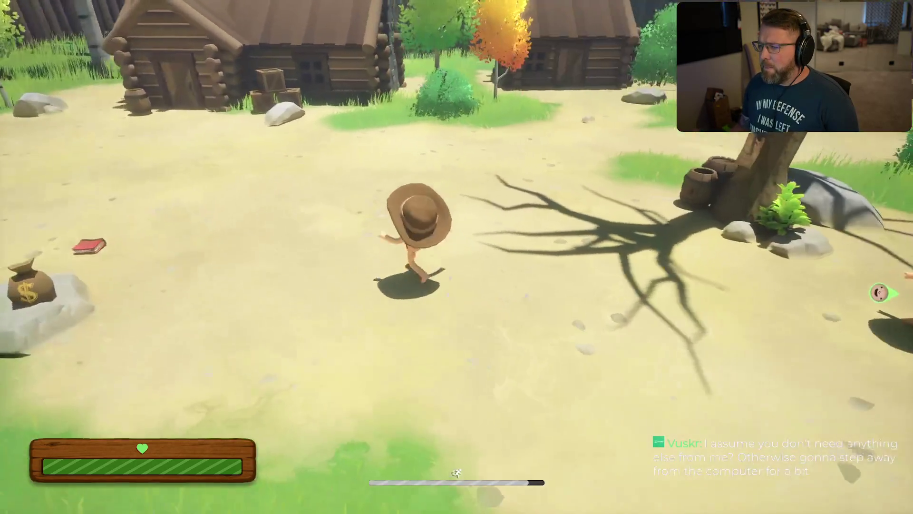
key("shift+w")
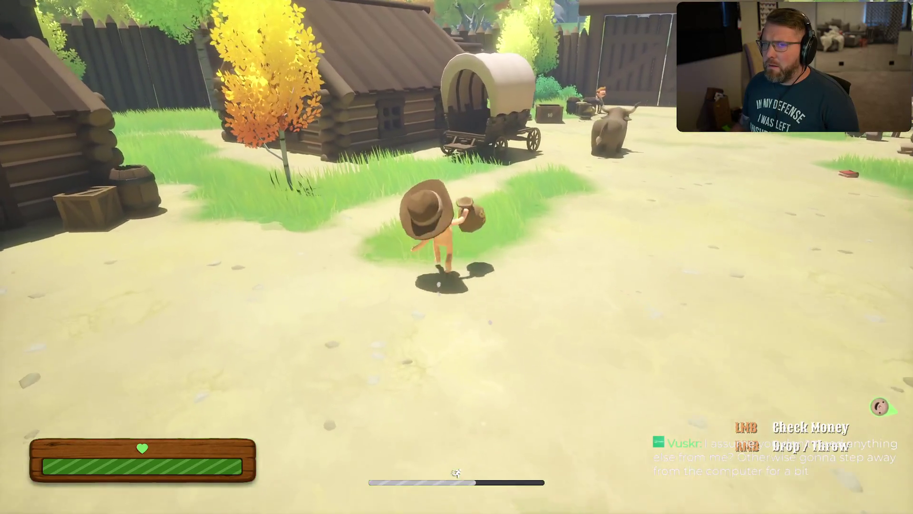
key("space")
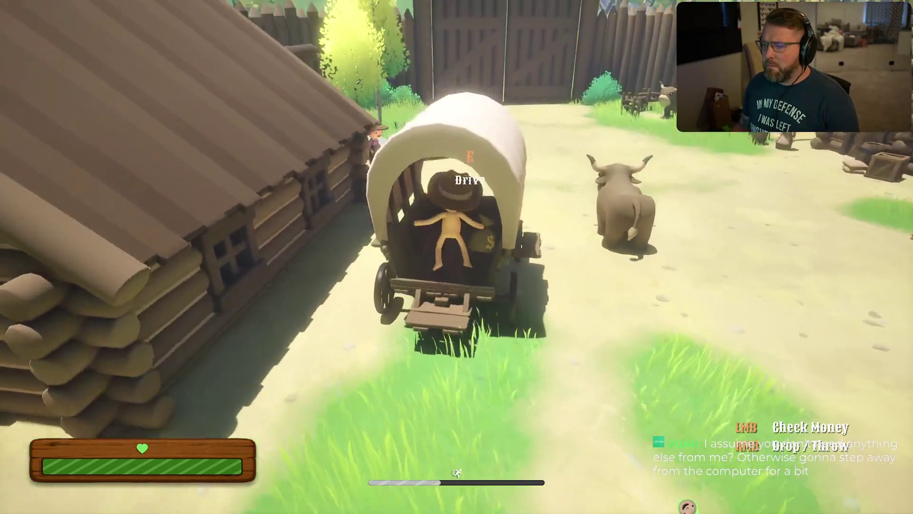
key("s")
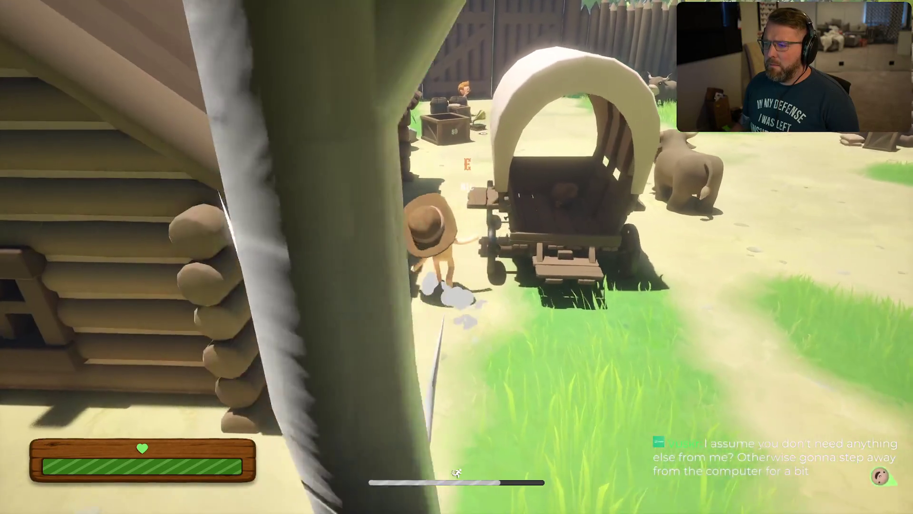
Walk around the wagon and ox near the other player, adjusting camera zoom, then pause.
key("a")
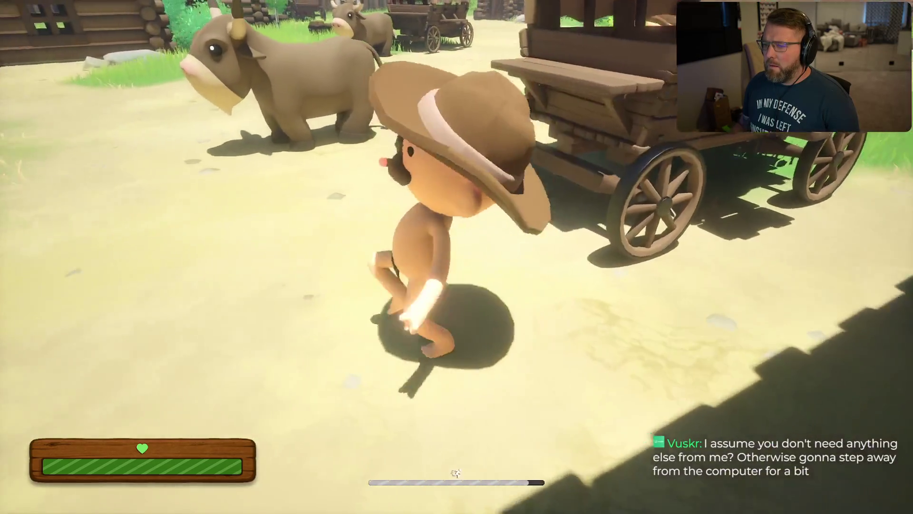
key("w")
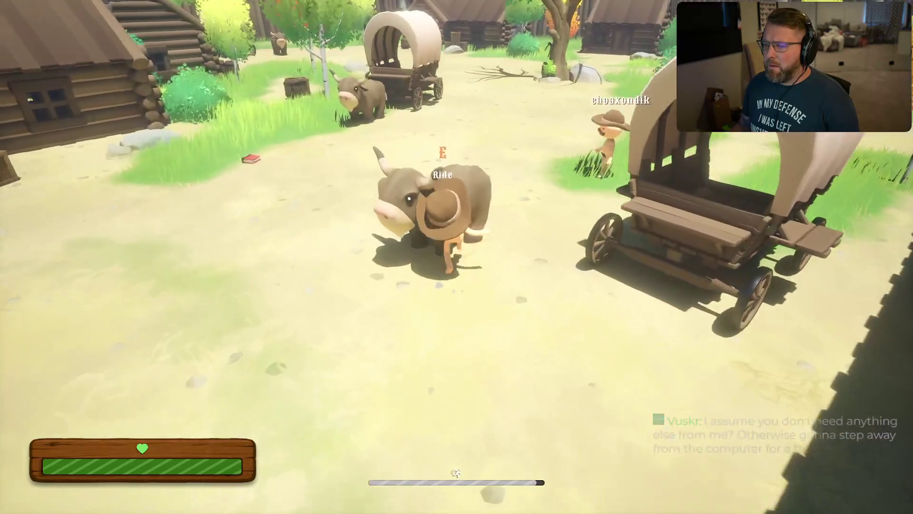
key("w")
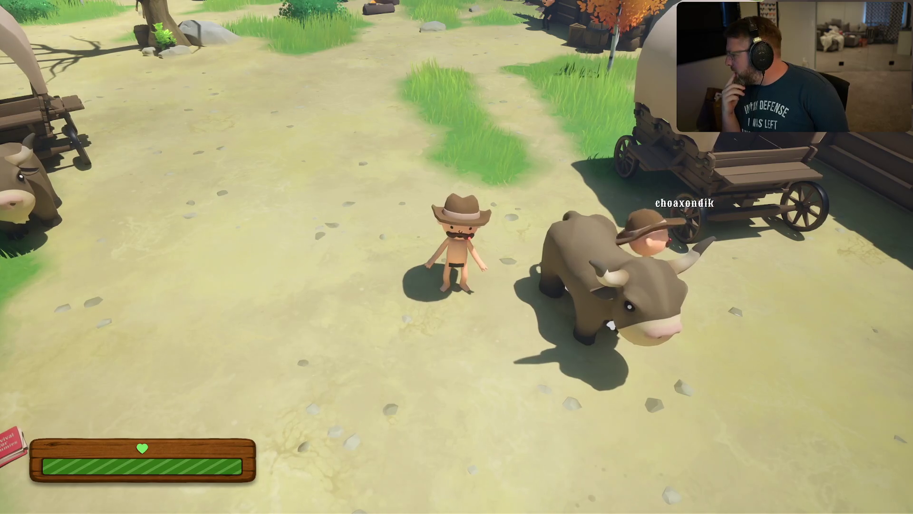
key("w")
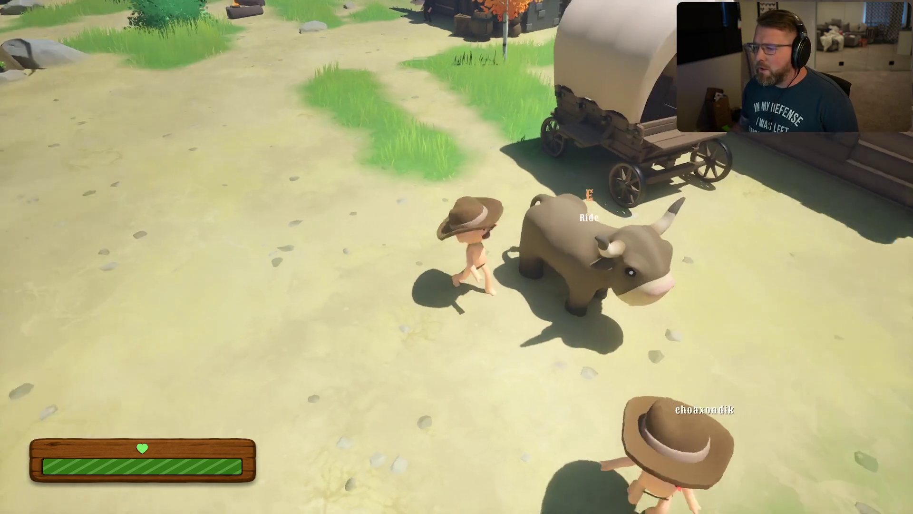
key("w")
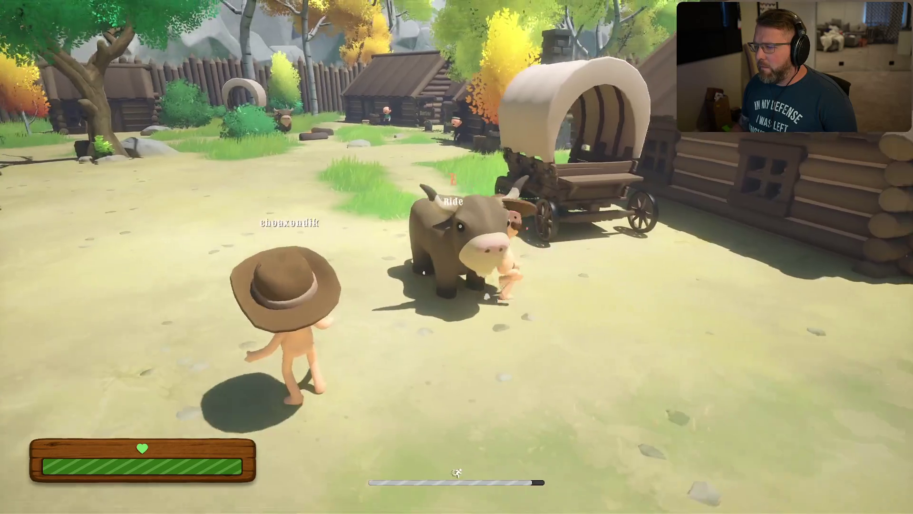
key("s")
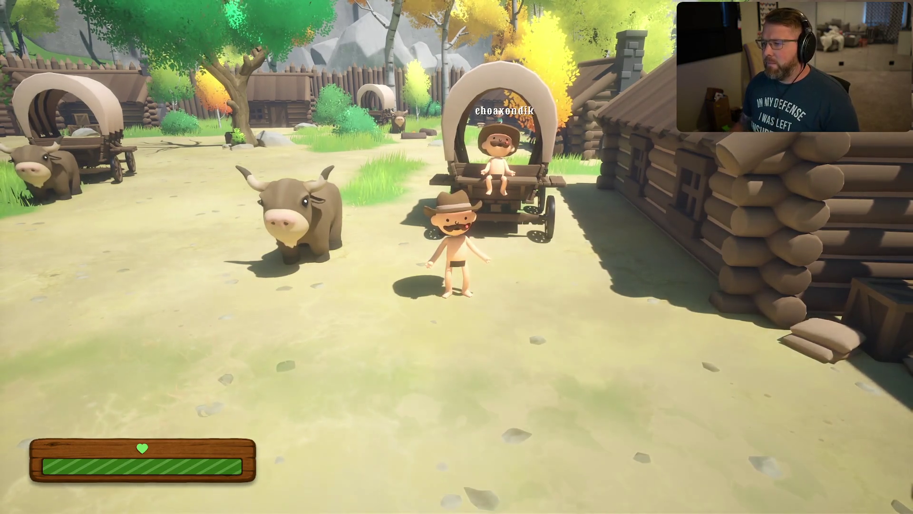
scroll(457, 257, "down", 2)
scroll(456, 257, "up", 2)
key("w")
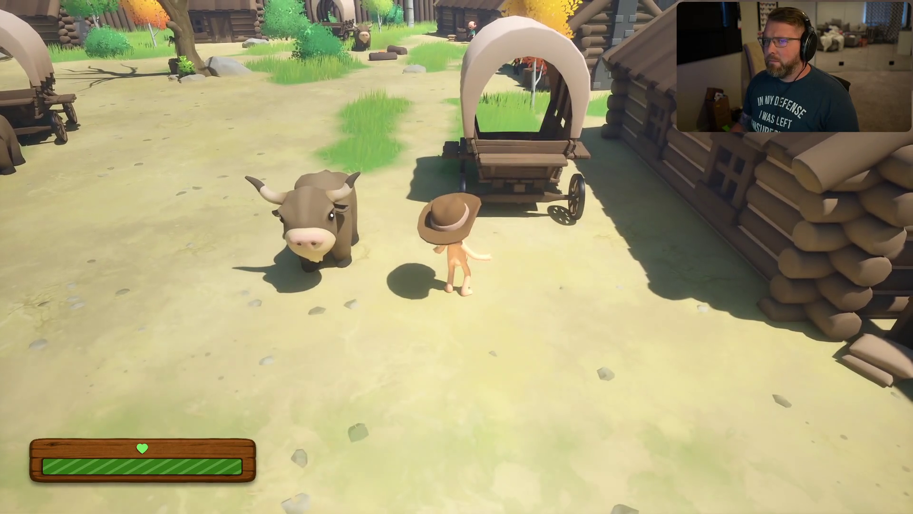
scroll(457, 257, "up", 2)
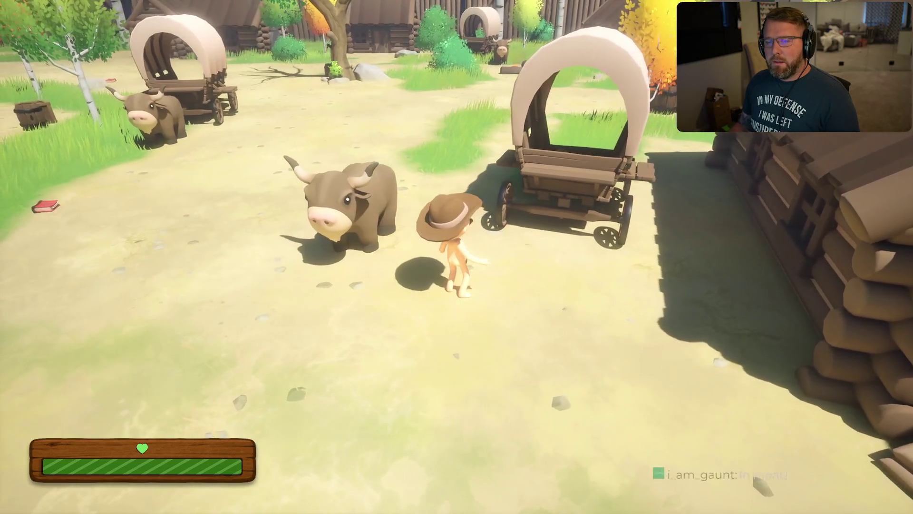
key("Escape")
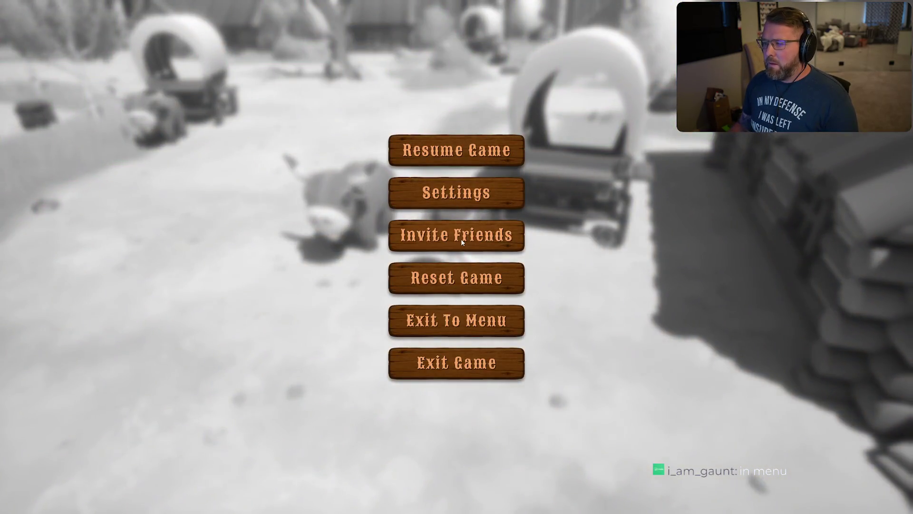
Open and close the friend invite list from the pause menu, then resume the game.
left_click(461, 241)
left_click(452, 90)
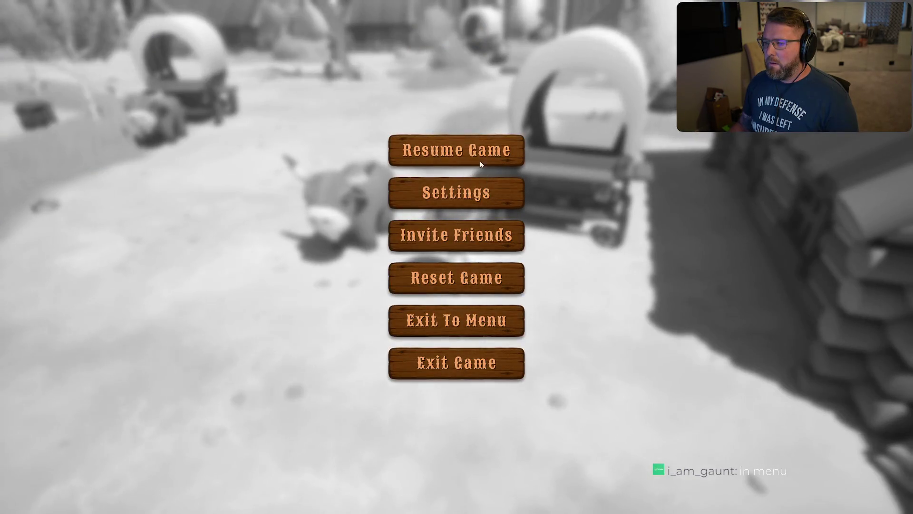
left_click(481, 161)
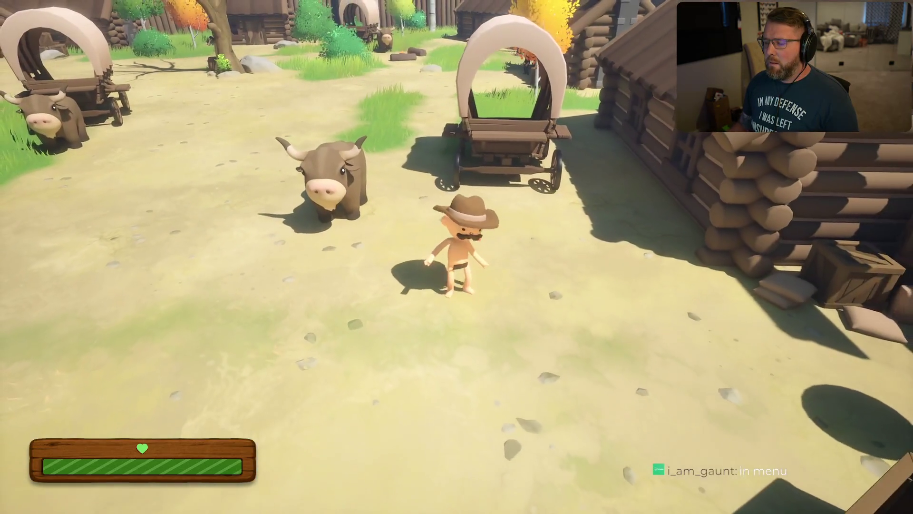
Run around the covered wagon and past the cows by the Stable.
key("w")
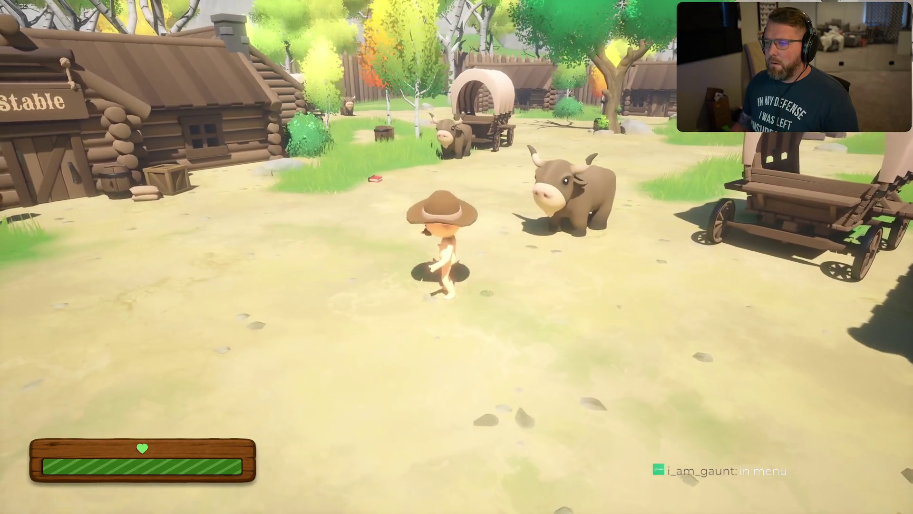
key("d")
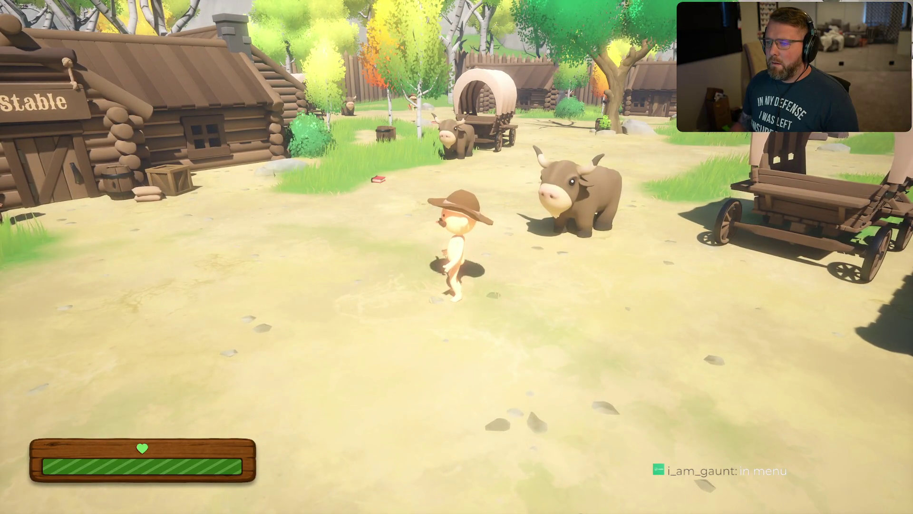
key("w")
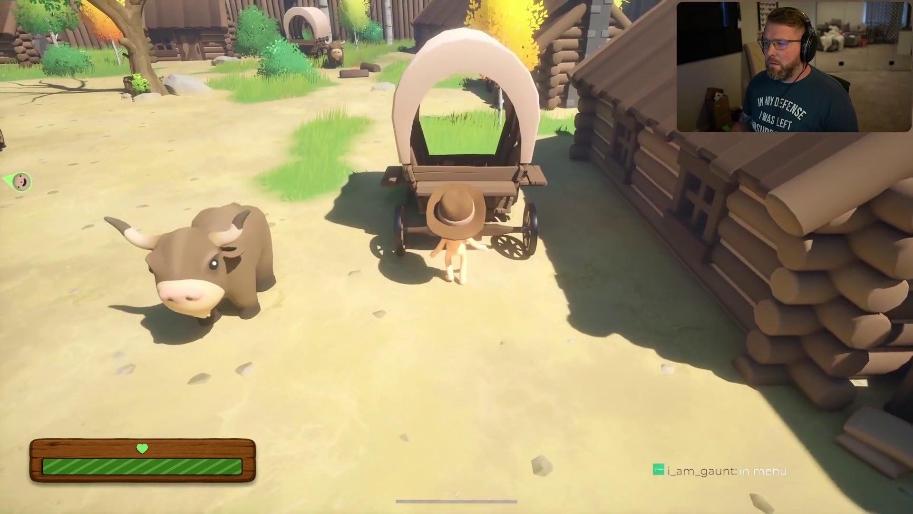
key("a")
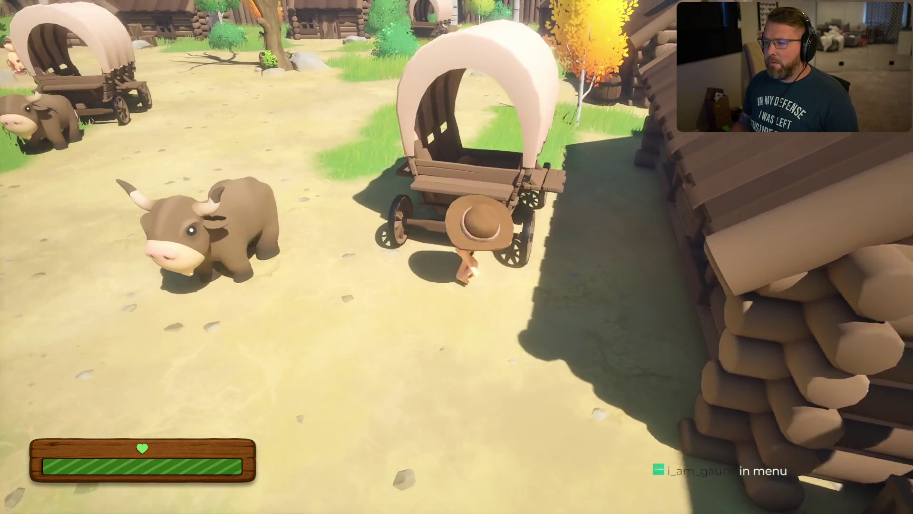
key("shift")
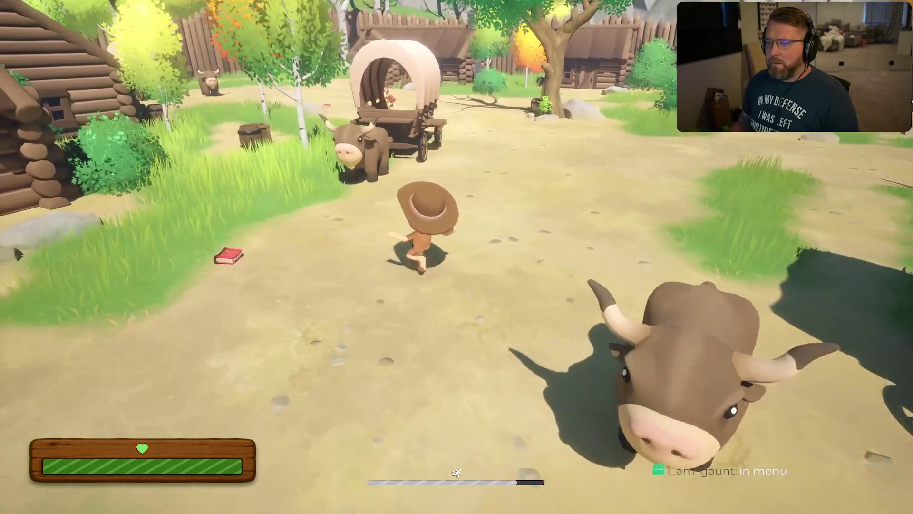
key("s")
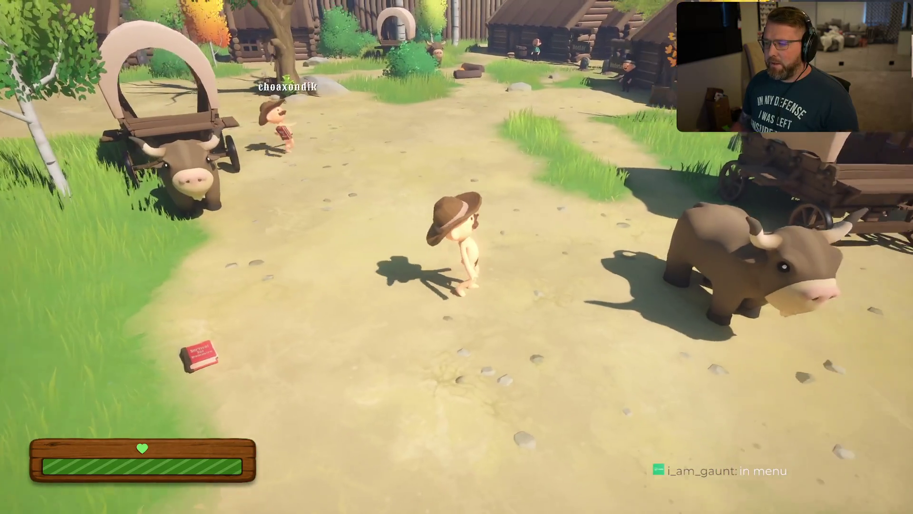
key("w")
key("shift")
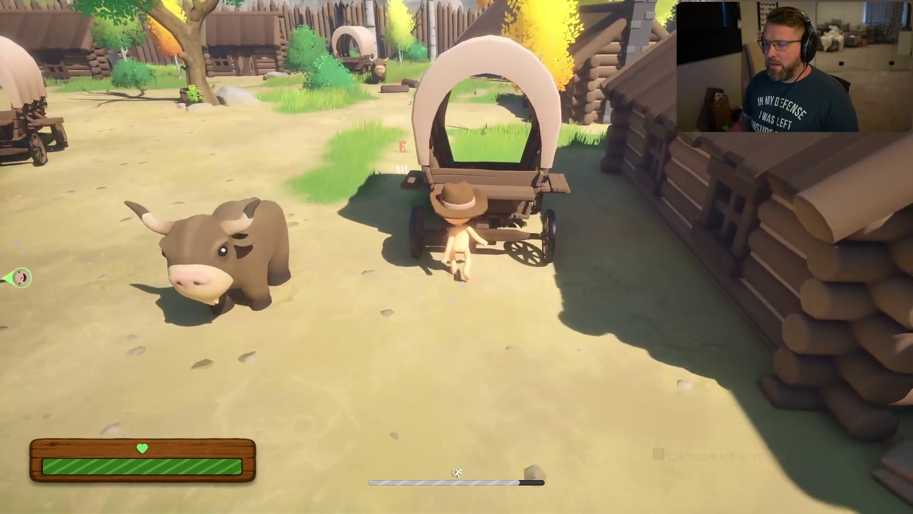
key("s")
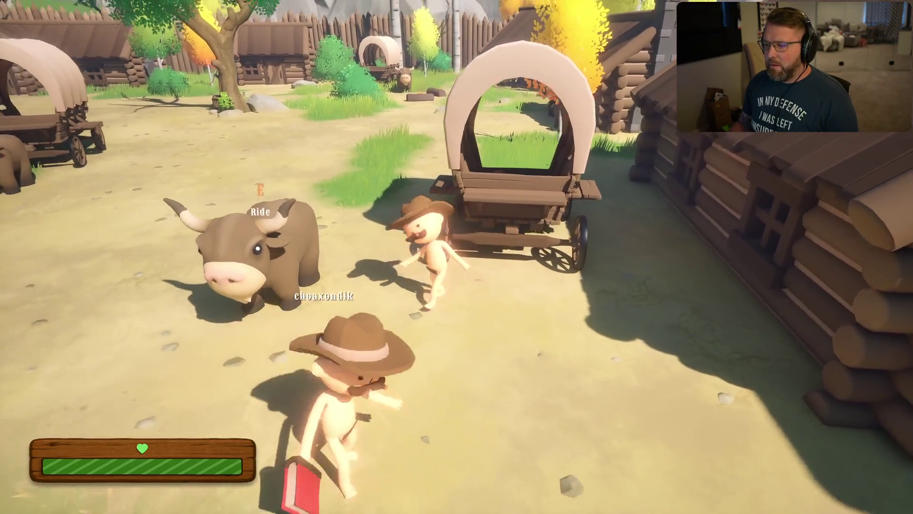
Walk beside the wagon to stand next to the bull near the other player, then open Start.
key("w")
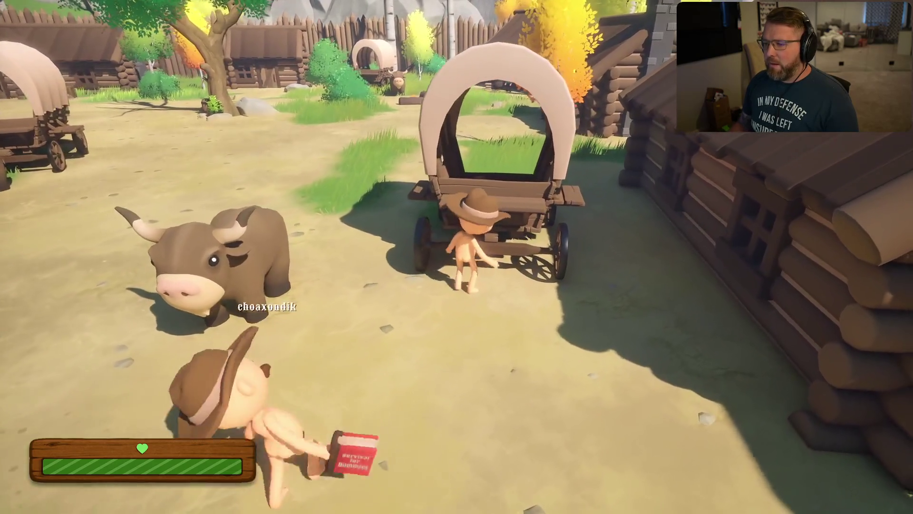
key("w")
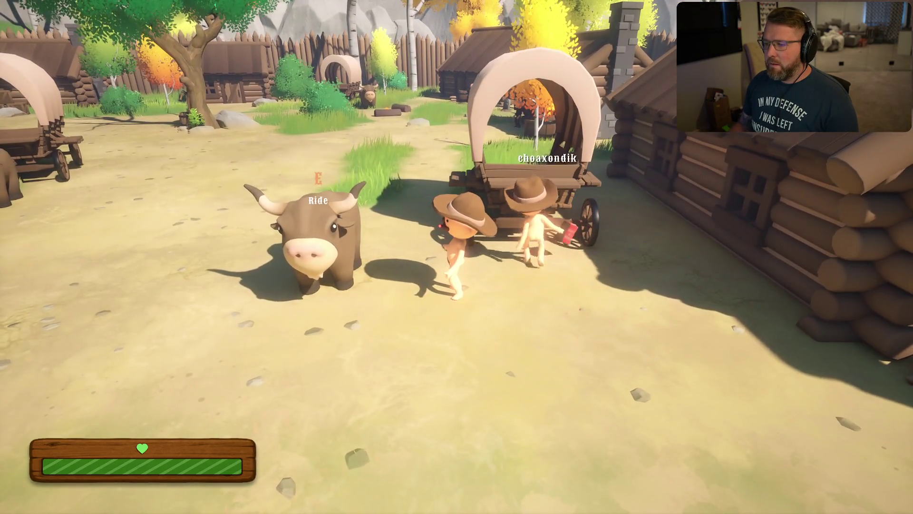
key("w")
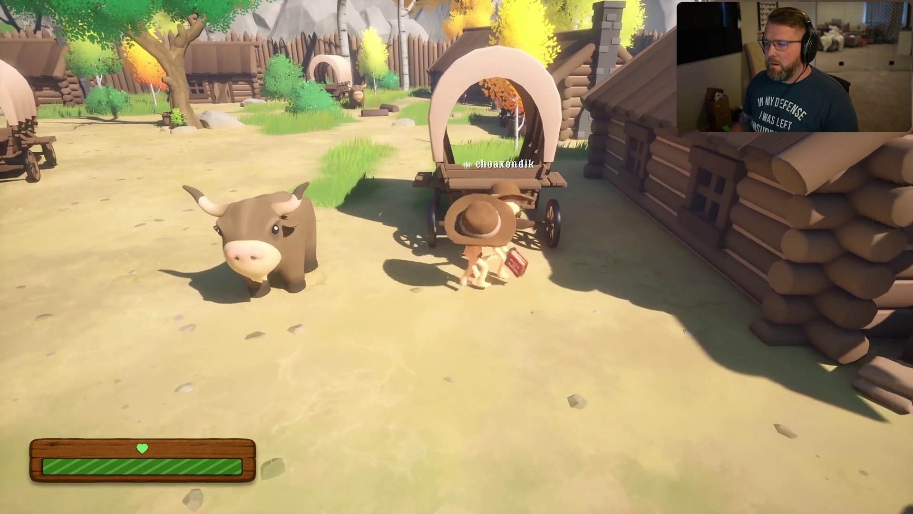
key("a")
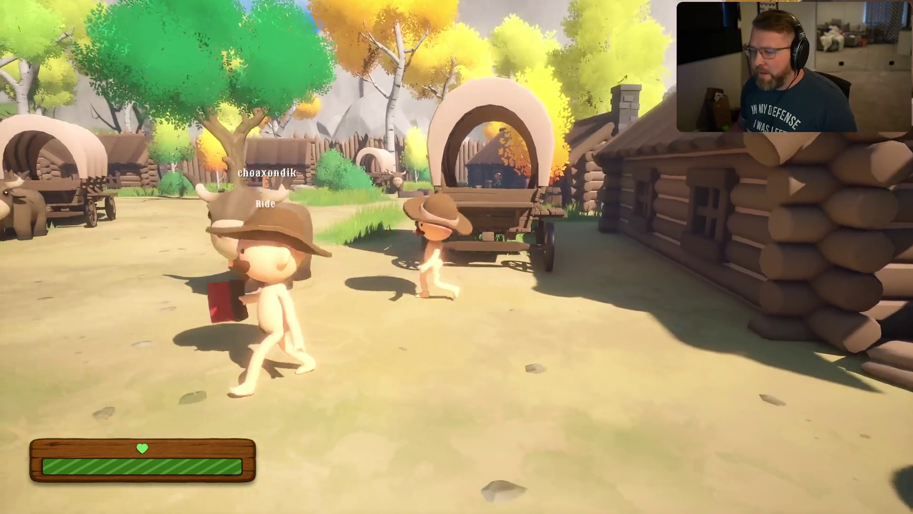
key("a")
key("d")
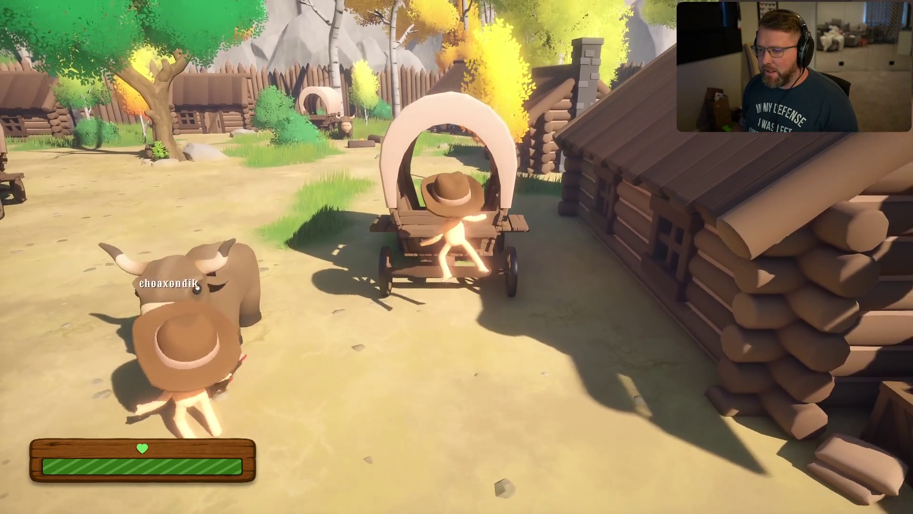
key("s")
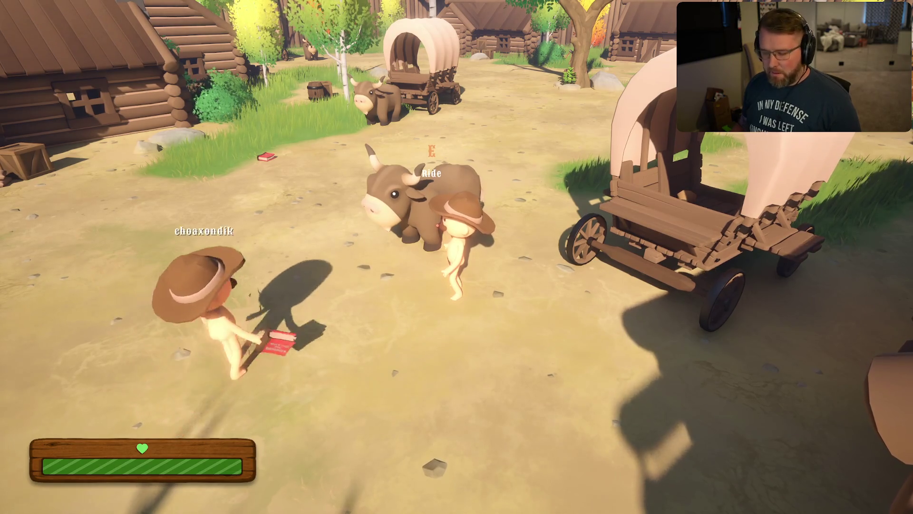
key("super")
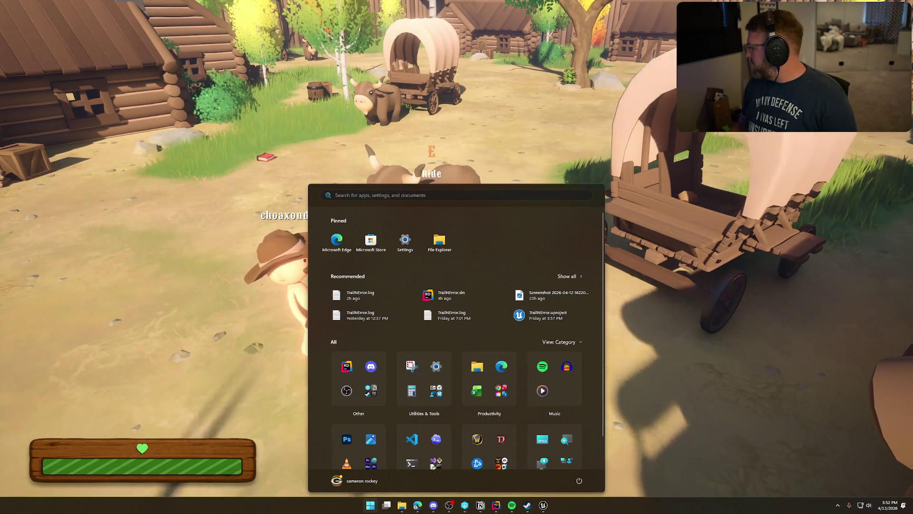
Dismiss the Start menu with Escape to return to Trail & Error, where the other player rides the ox.
key("Escape")
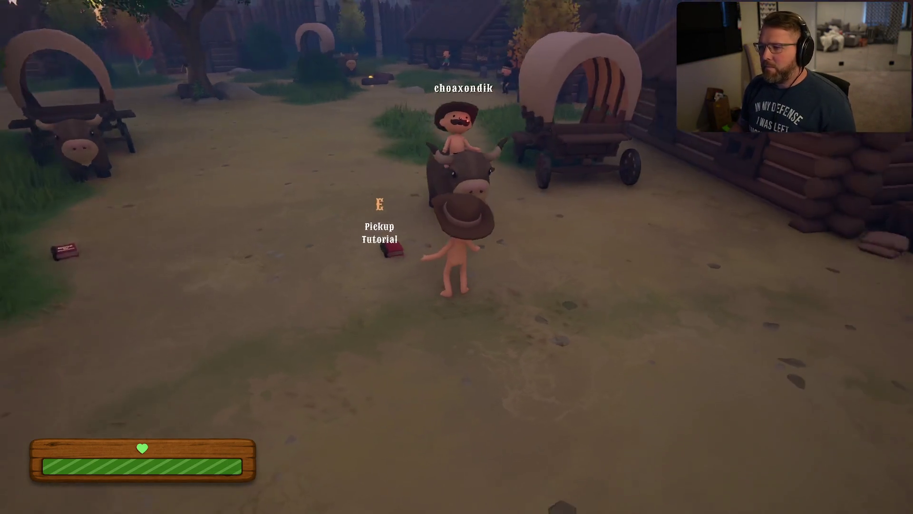
Pick up the tutorial book, throw it toward the far ox, and ride the ox.
key("e")
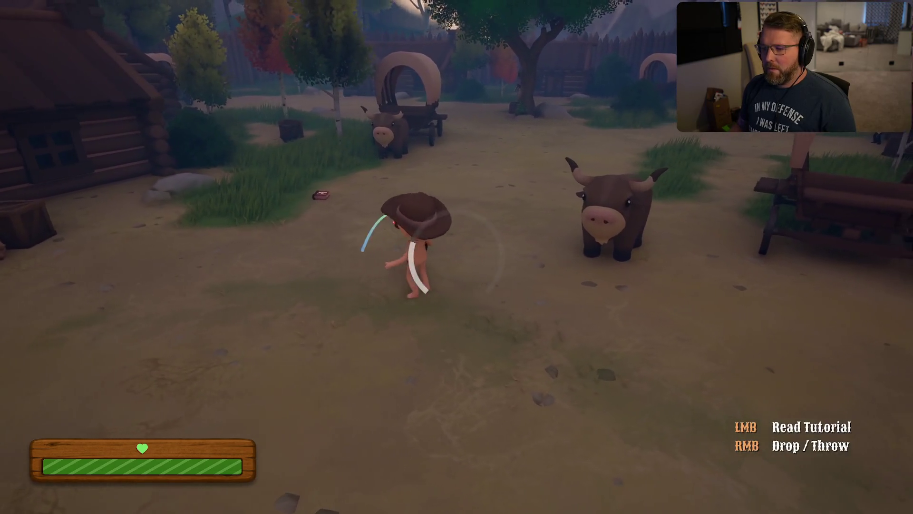
right_click(457, 257)
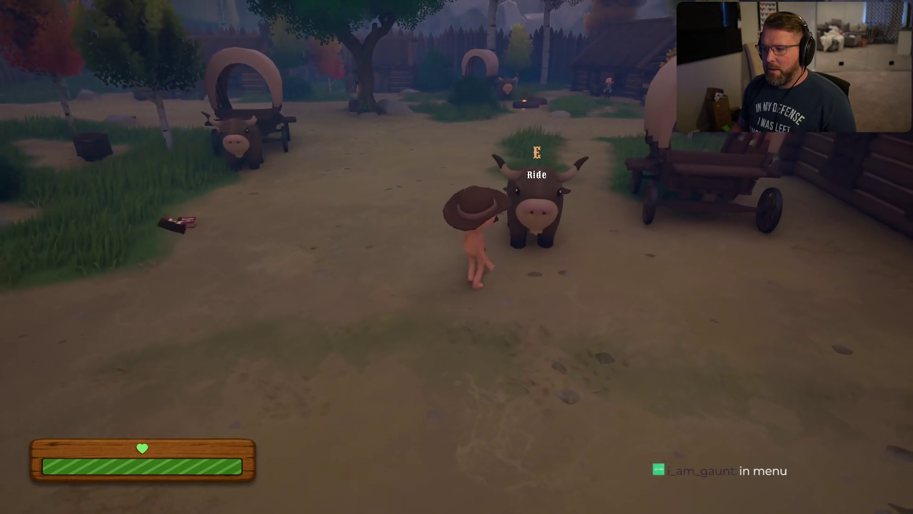
key("e")
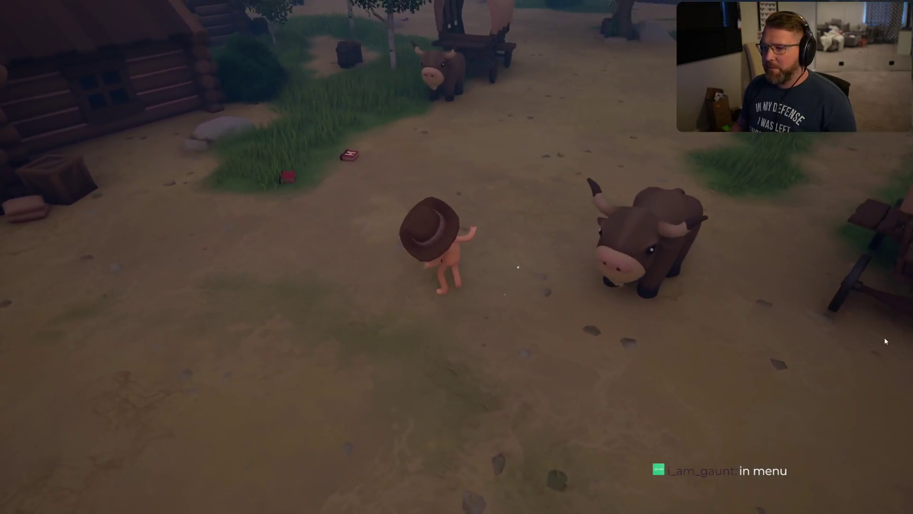
Pause, look at the Invite Friends list, then close it and resume play.
key("Escape")
left_click(475, 234)
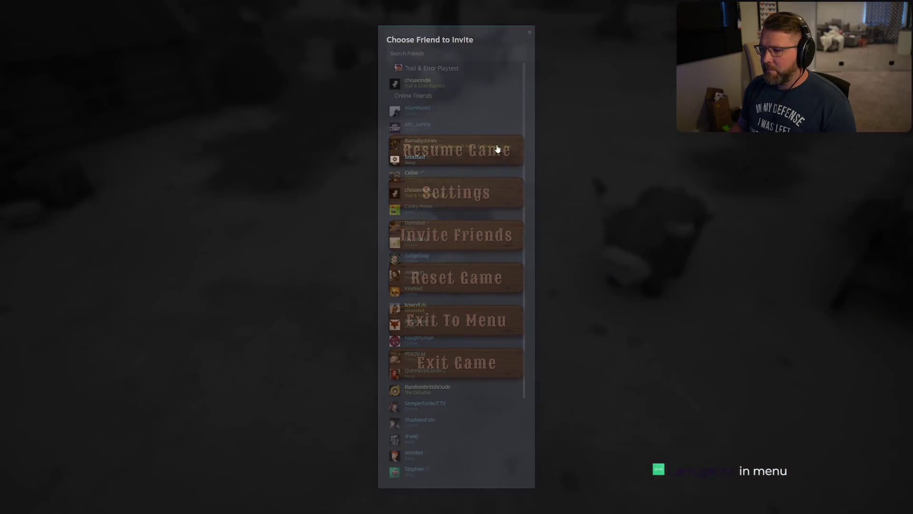
key("Escape")
left_click(480, 162)
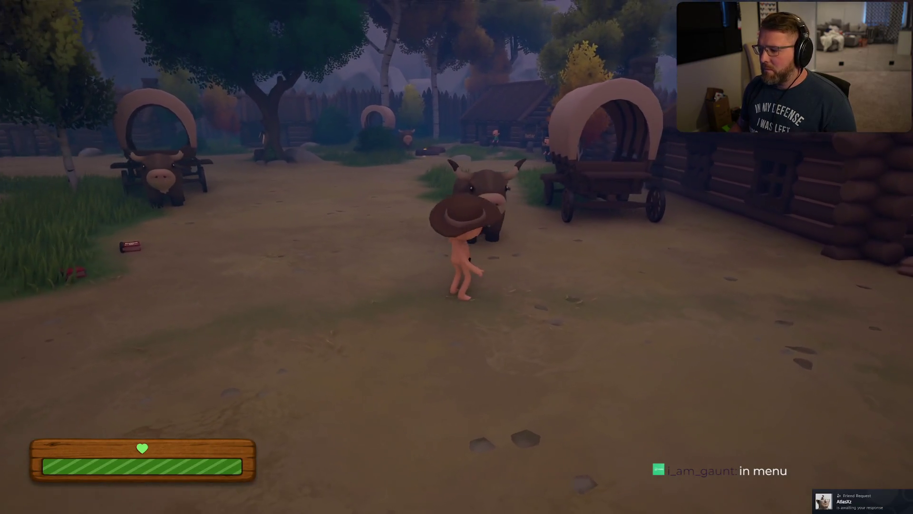
Accept the pending friend request in the Steam overlay and close it.
key("shift+Tab")
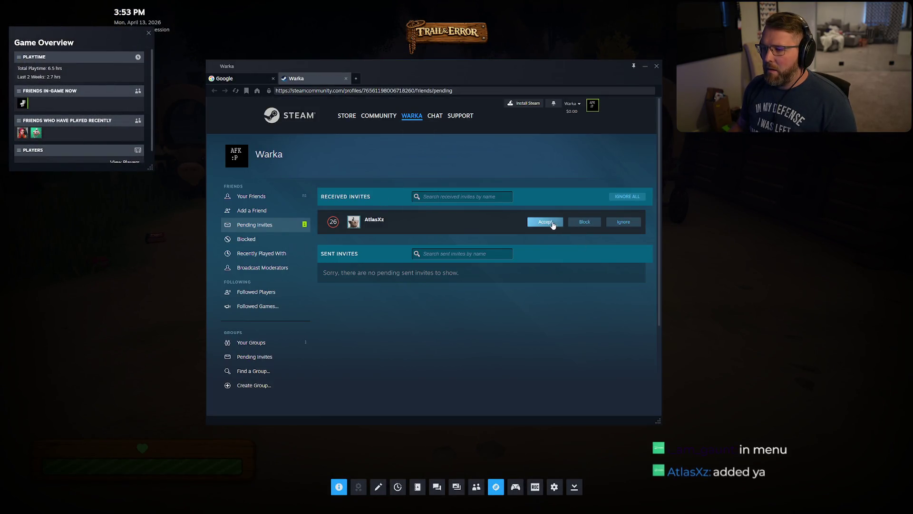
left_click(644, 66)
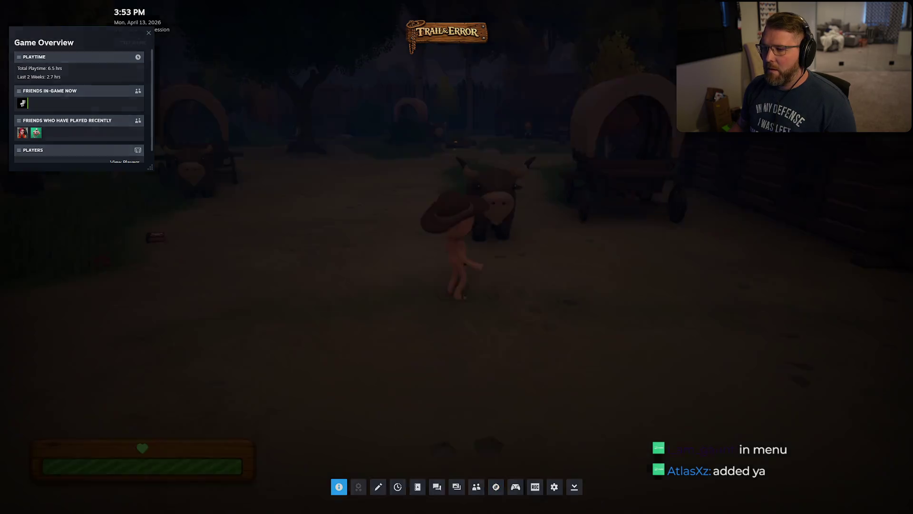
key("shift+Tab")
Send a friend a game invite from the pause menu and resume play.
key("Escape")
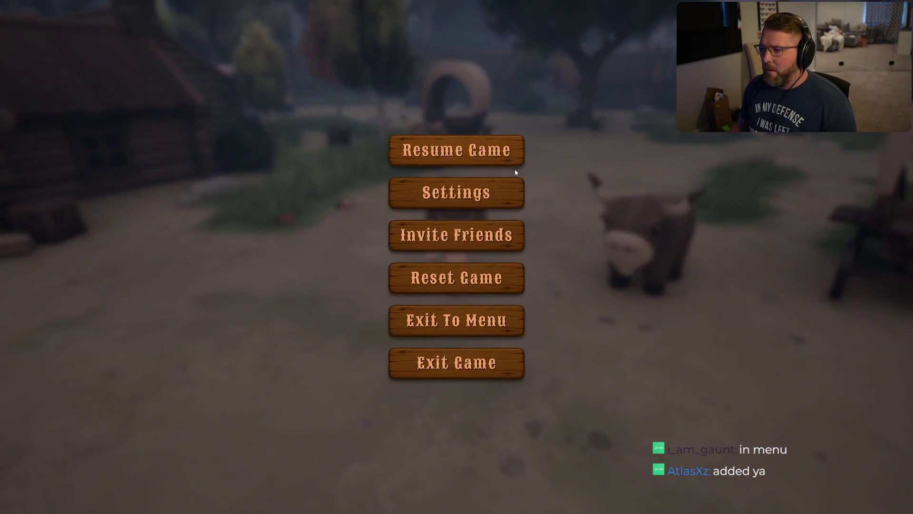
left_click(477, 243)
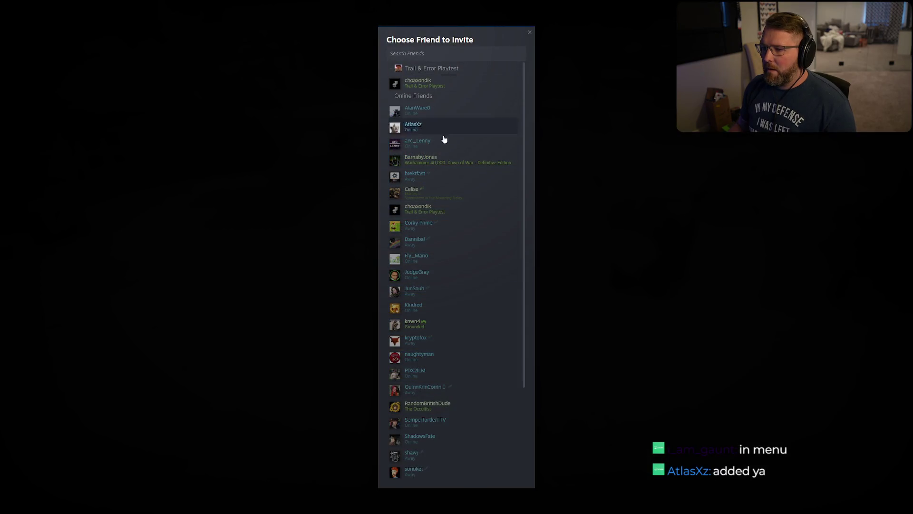
left_click(457, 110)
left_click(473, 149)
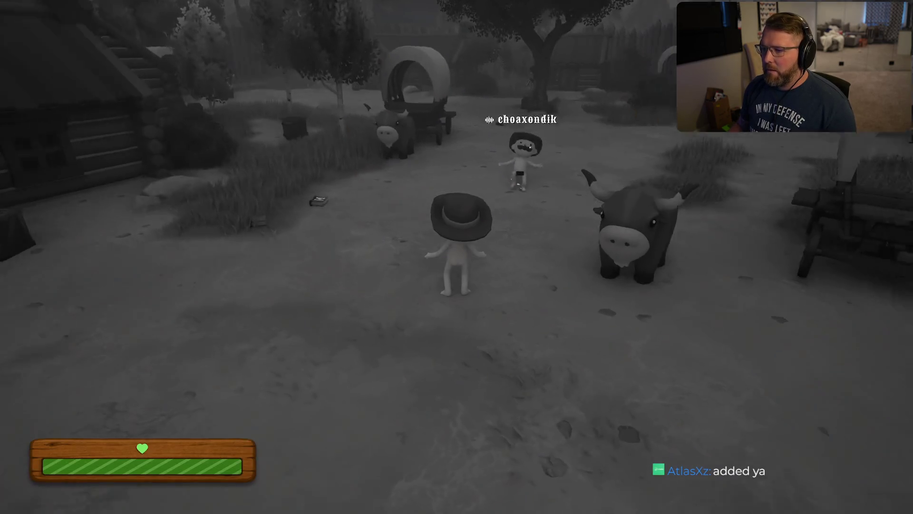
Walk around the bison to the wagon, briefly sit on its seat, then sprint away.
key("w")
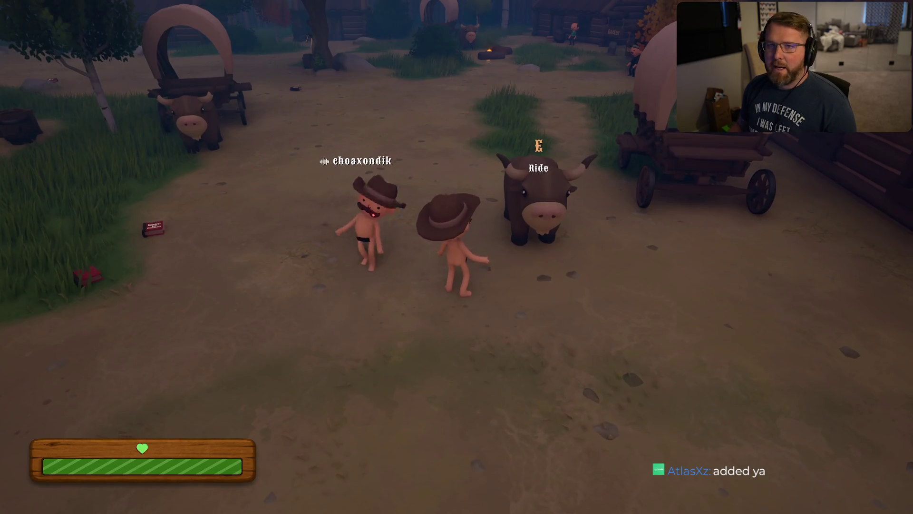
key("a")
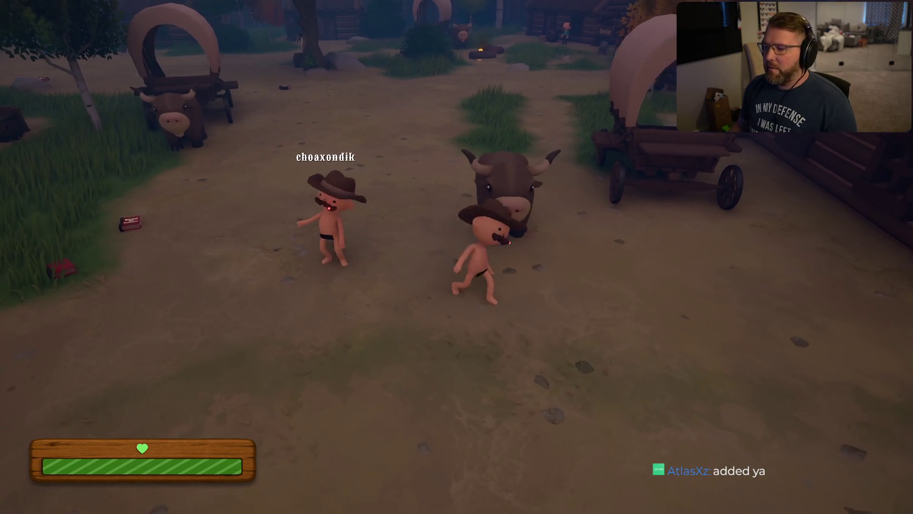
key("shift+w")
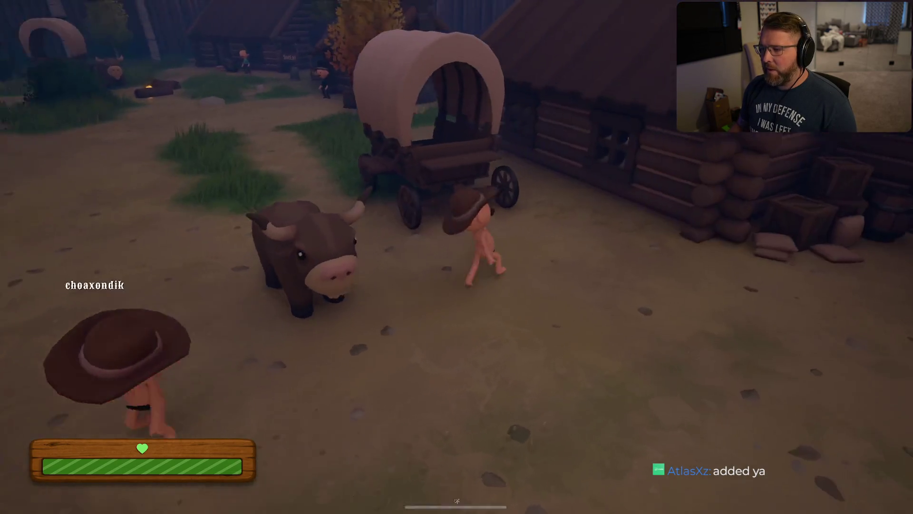
key("w")
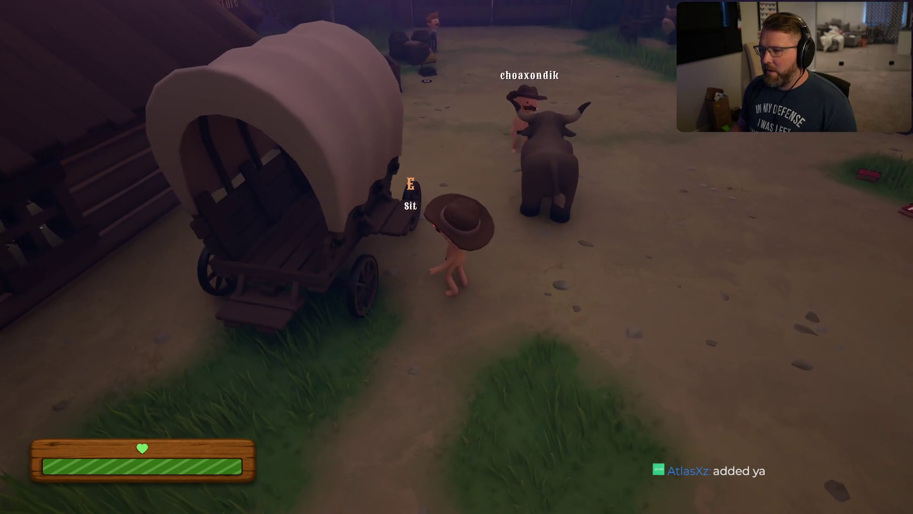
key("s")
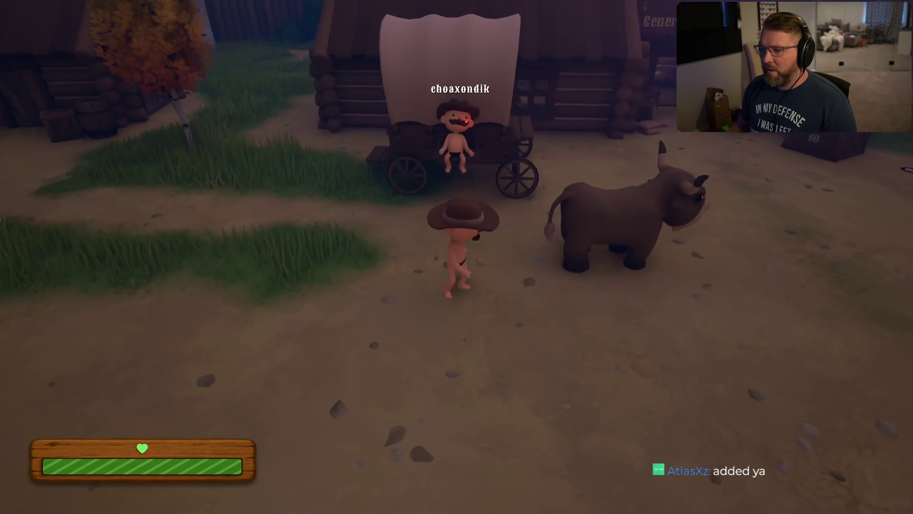
key("d")
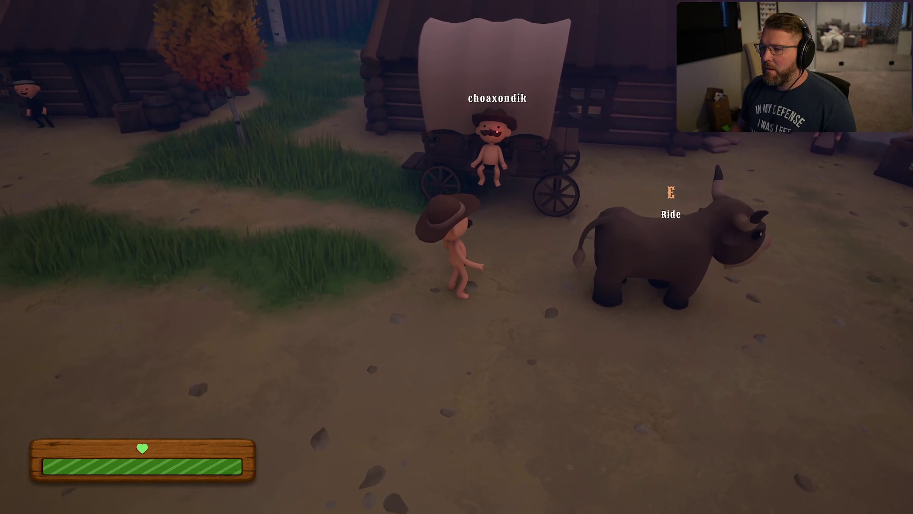
key("q")
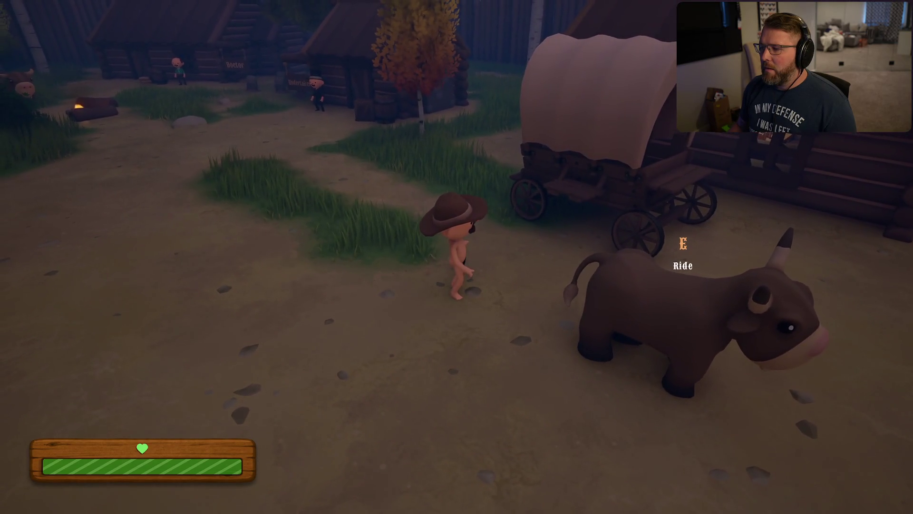
key("e")
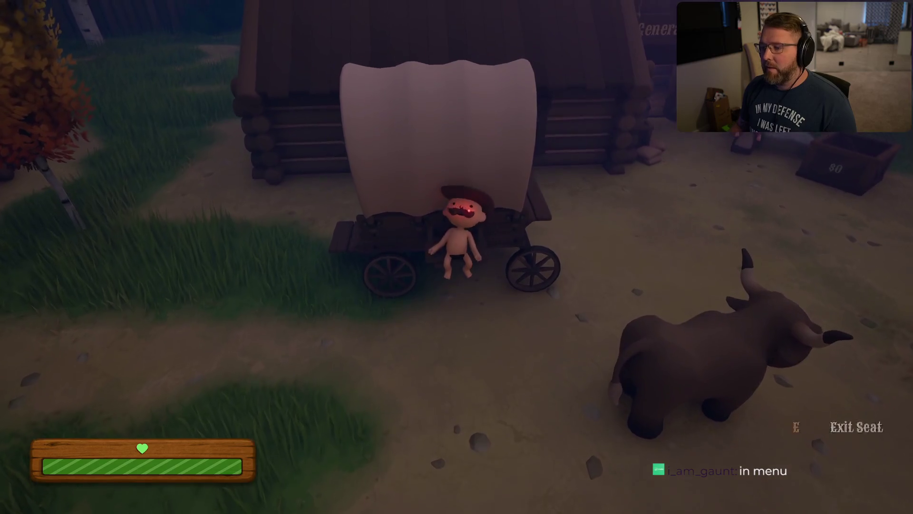
key("e")
key("w")
key("shift+w")
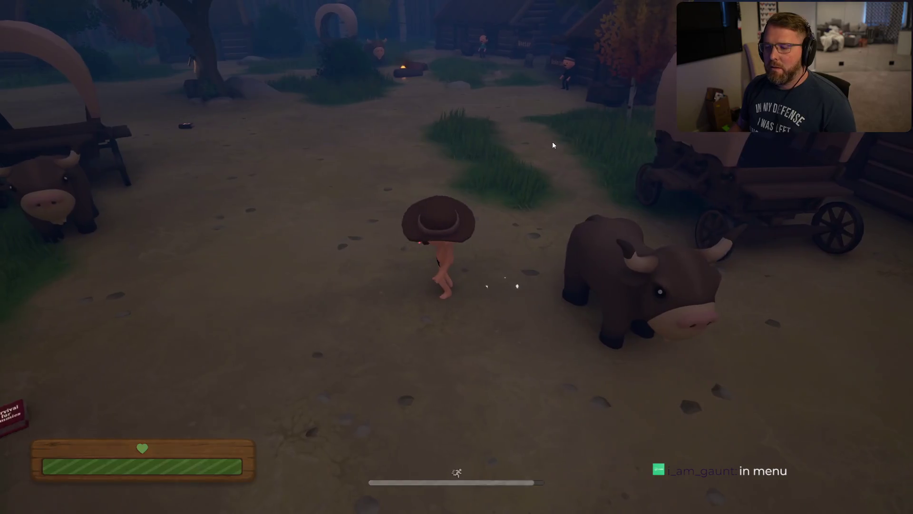
Invite the friend already in the playtest from the pause menu, then resume play.
key("Escape")
left_click(487, 242)
left_click(432, 90)
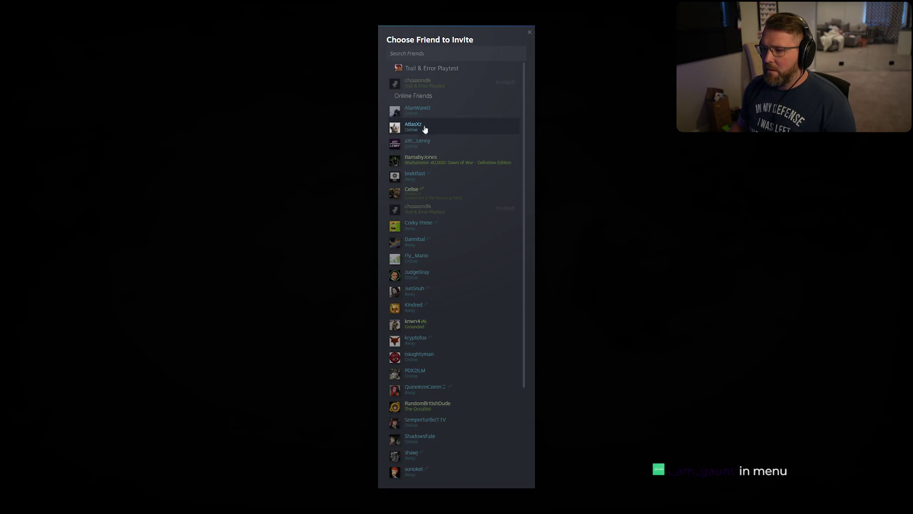
key("shift+Tab")
key("Escape")
Walk and sprint past the wagons and cow into the field, then pause.
key("w")
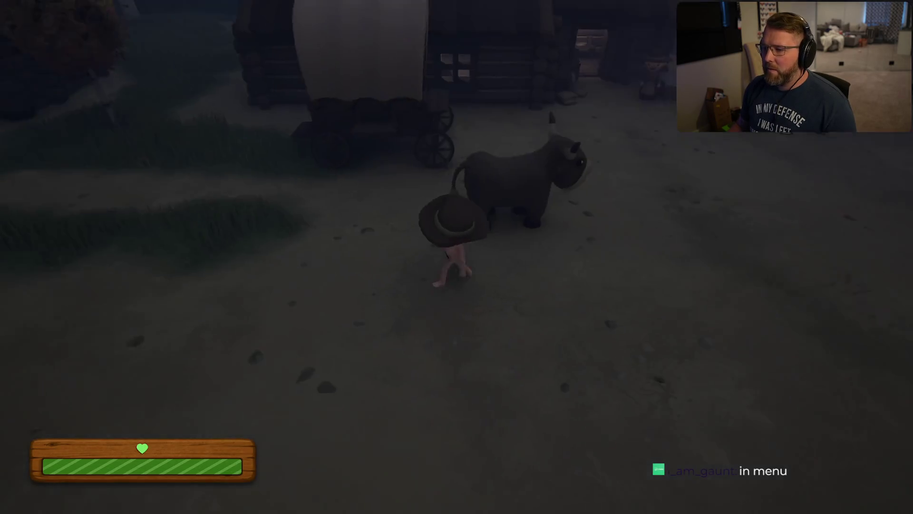
key("w")
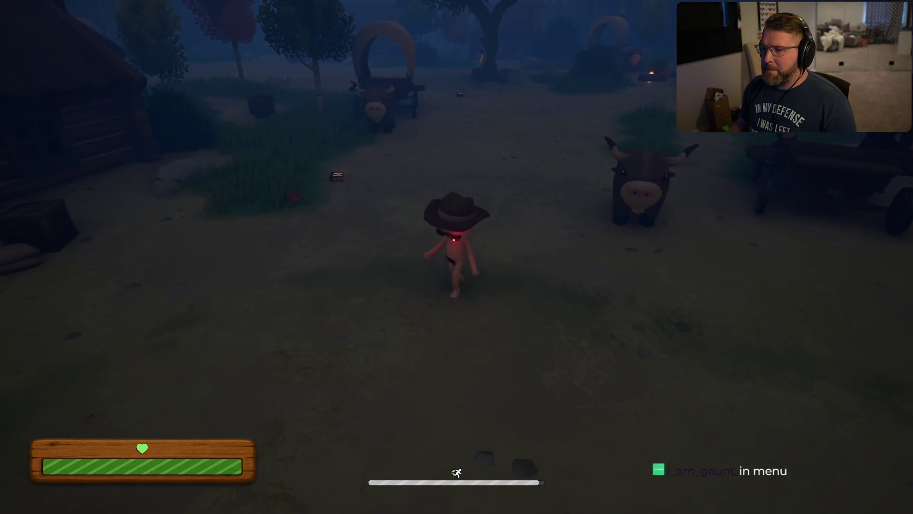
key("shift+w")
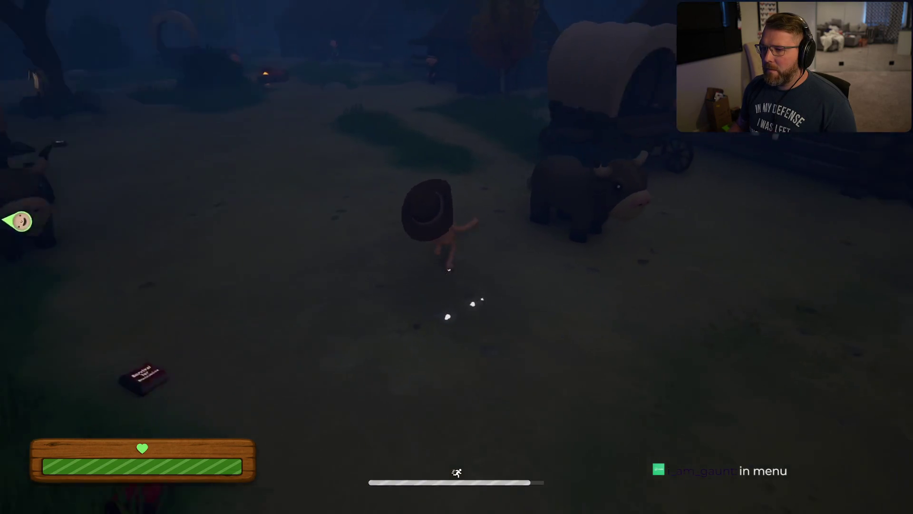
key("w")
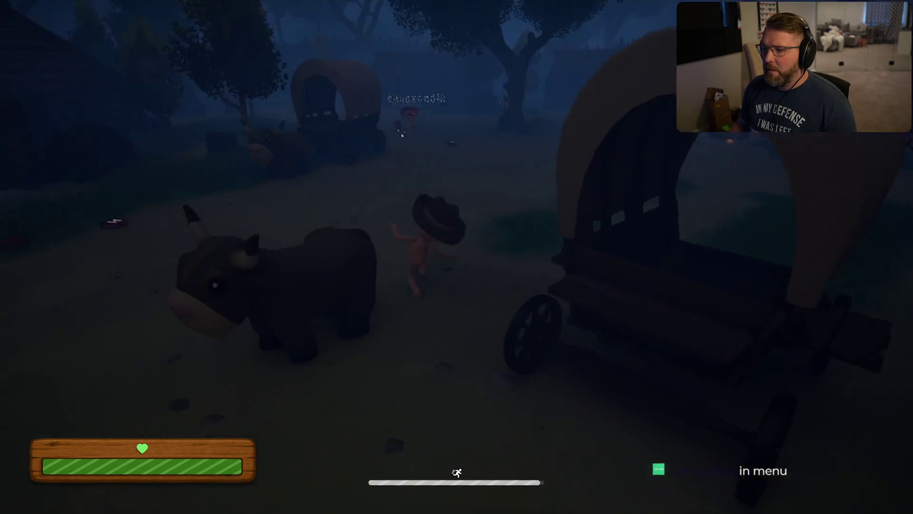
key("Escape")
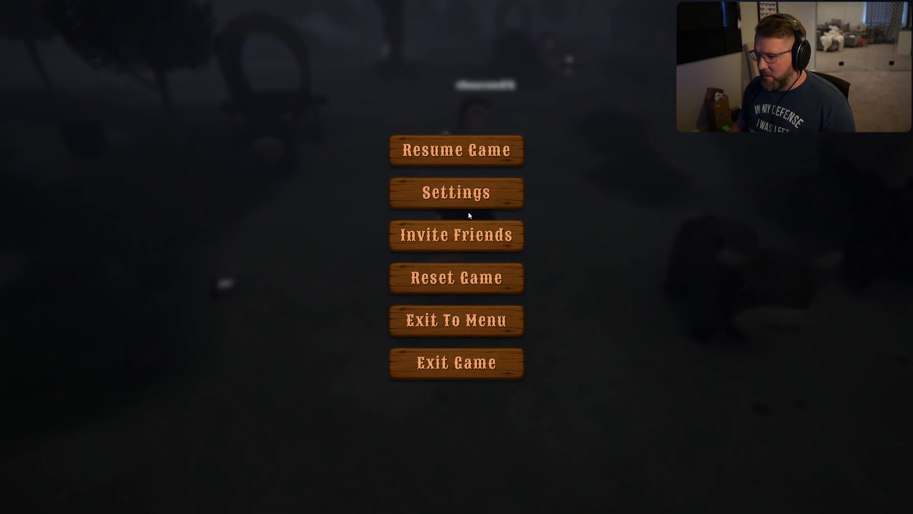
Open Settings, apply the other player's voice volume change, and resume play.
left_click(461, 186)
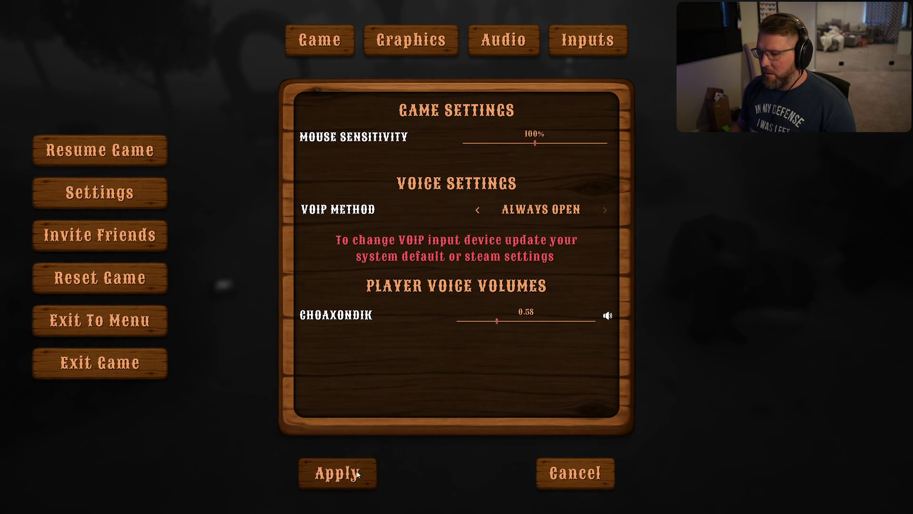
left_click(358, 473)
key("Escape")
Sprint across the field toward the wagon and other player, briefly opening the Start menu.
key("w")
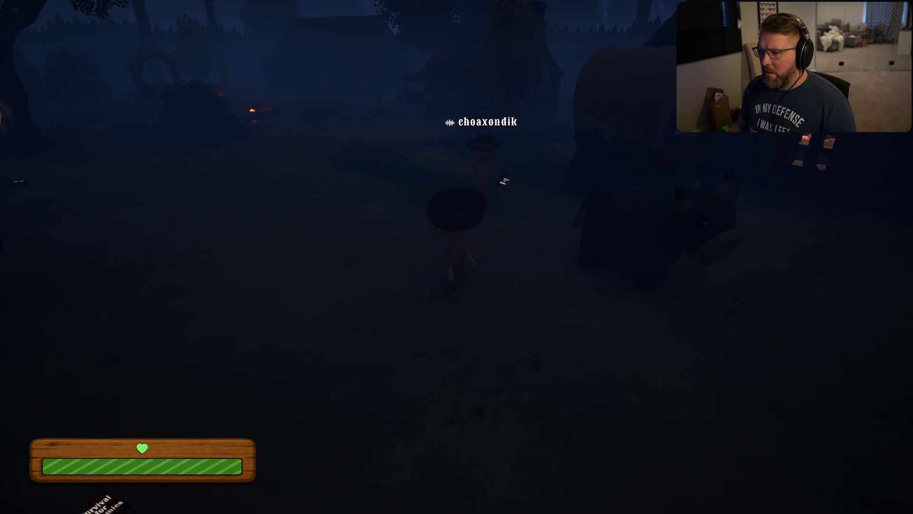
key("w")
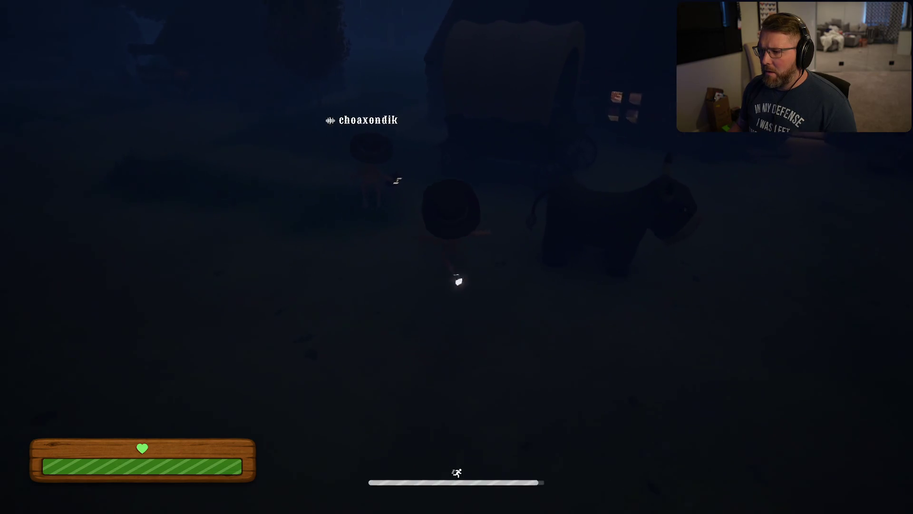
key("shift+w")
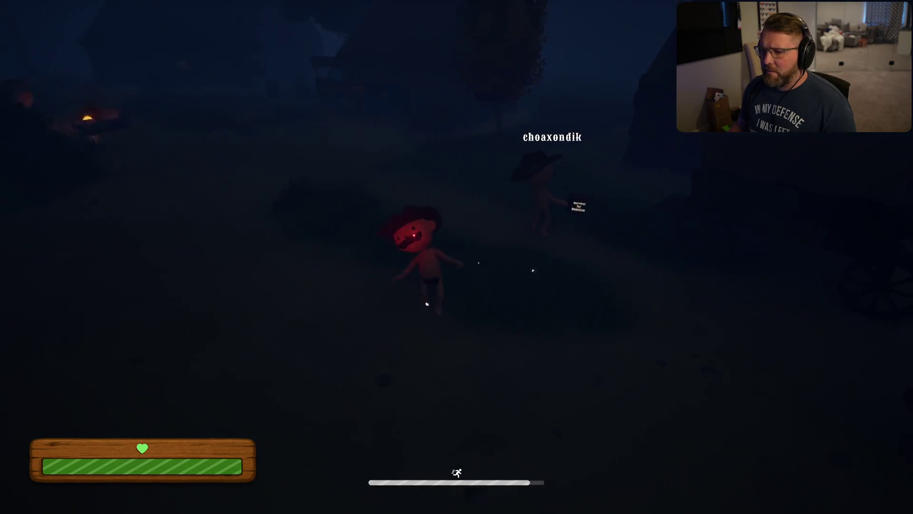
key("w")
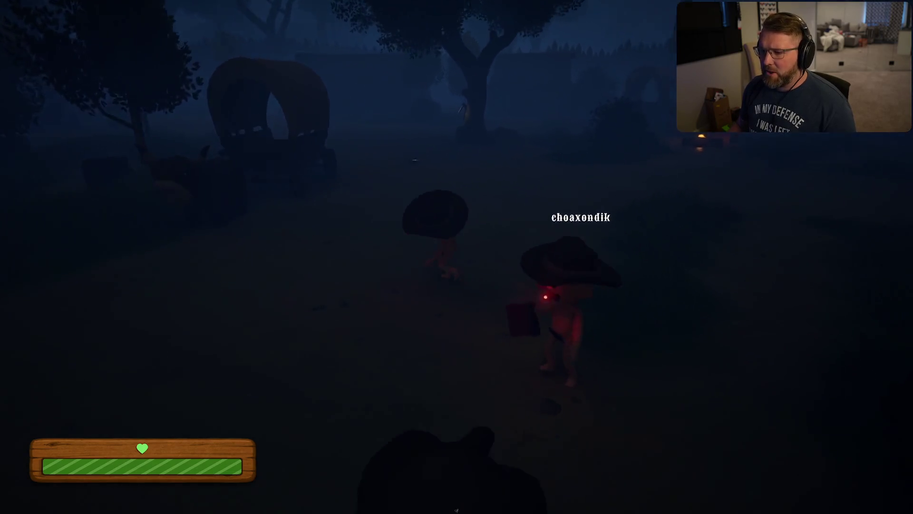
key("shift+w")
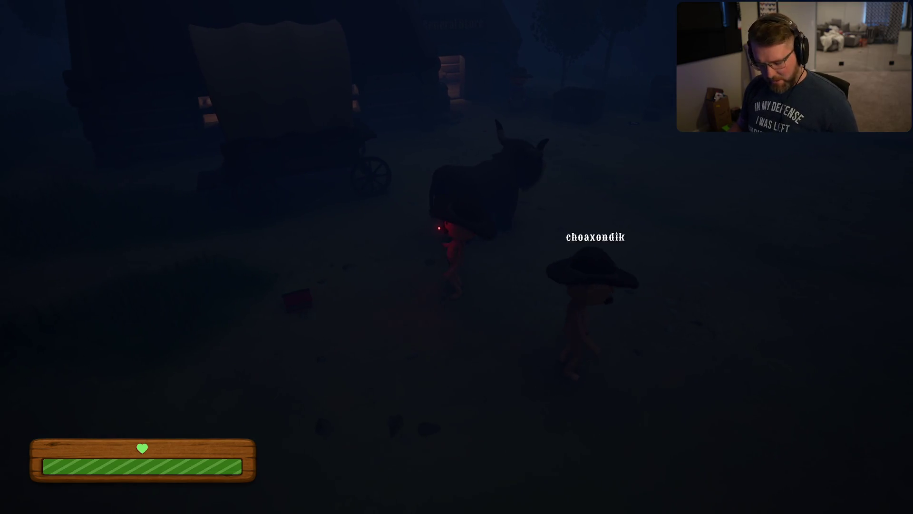
key("super")
key("Escape")
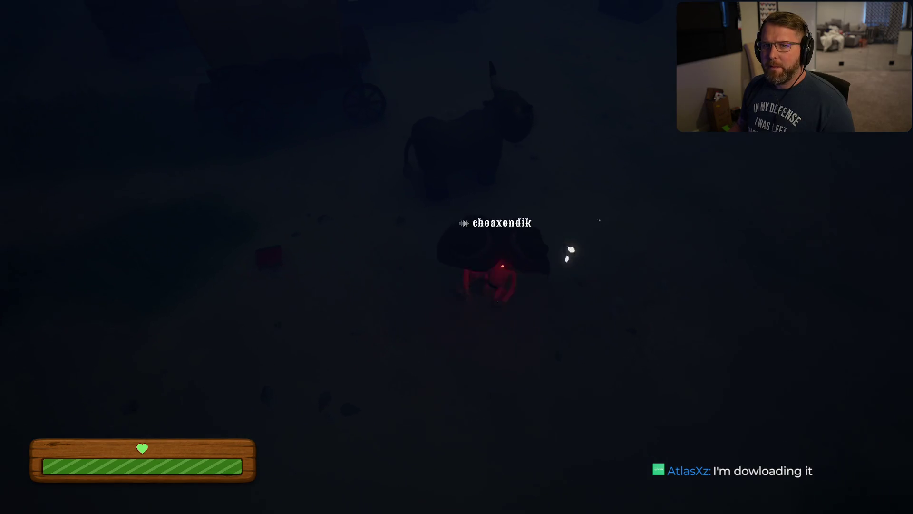
key("shift+w")
key("w")
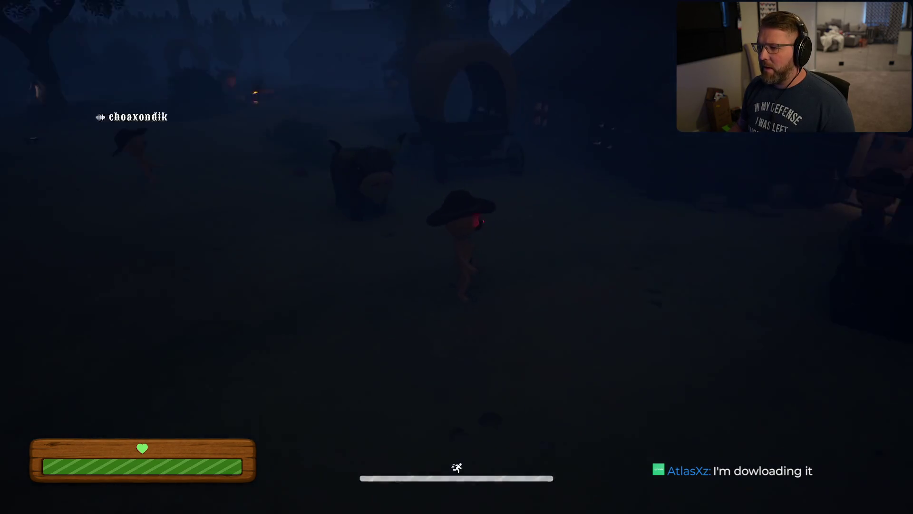
Pause and reopen Settings to check the voice volume, then close it and resume.
key("Escape")
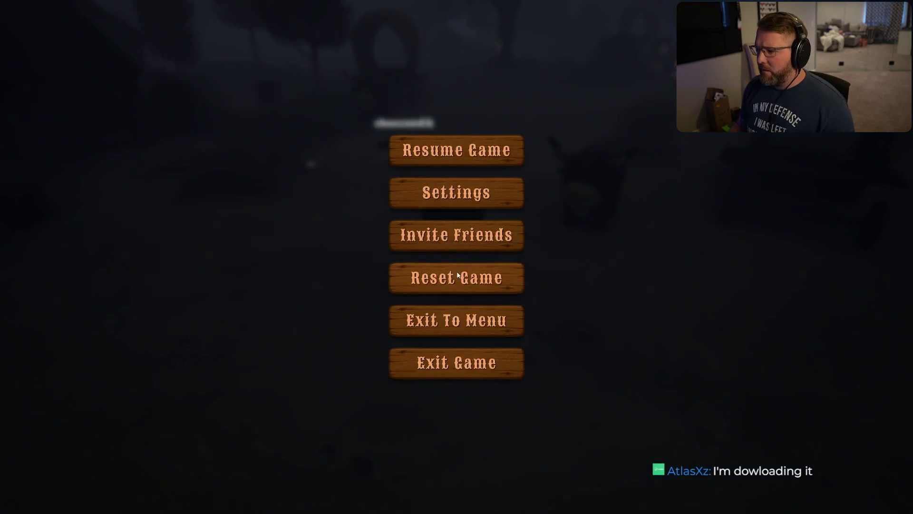
left_click(469, 194)
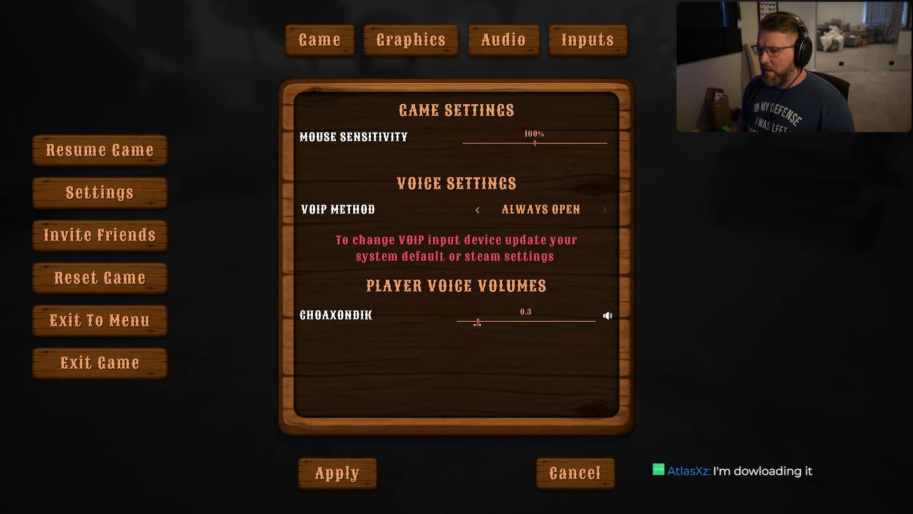
key("Escape")
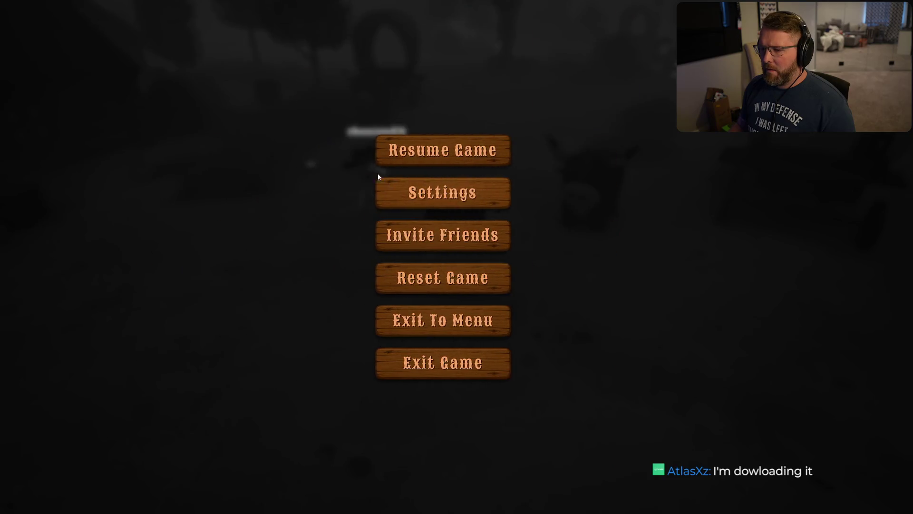
key("Escape")
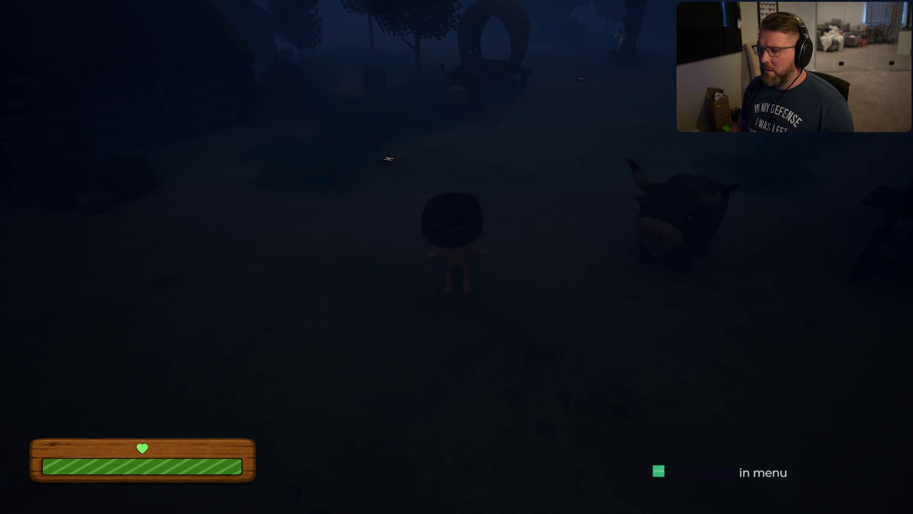
Pause to check the voice options and the invite list, then resume the game.
key("Escape")
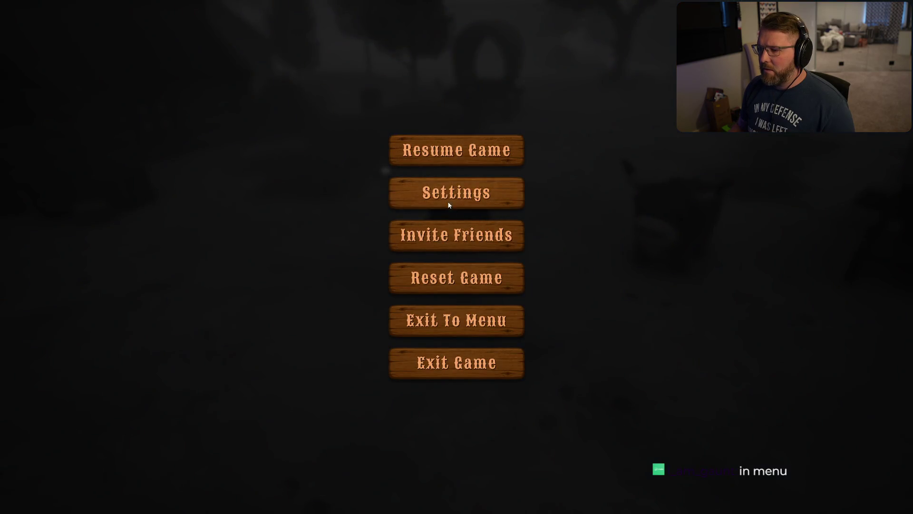
left_click(449, 203)
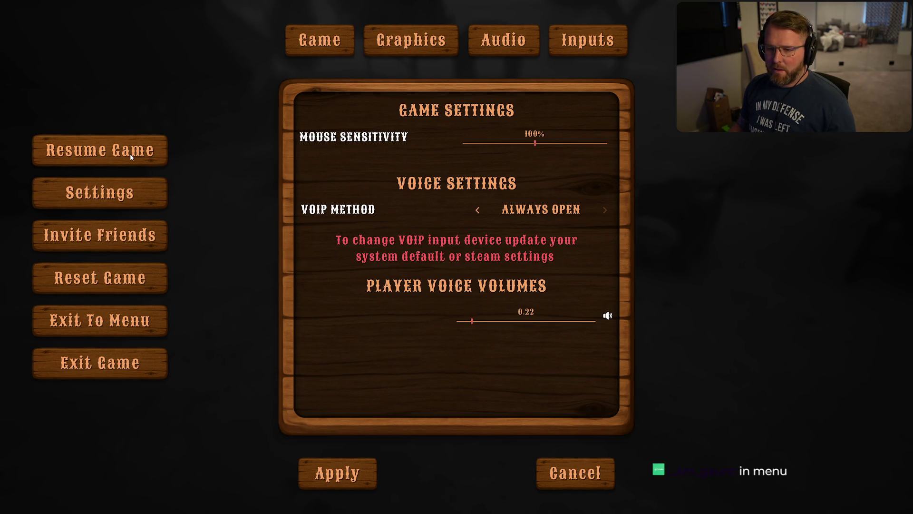
left_click(110, 249)
left_click(422, 100)
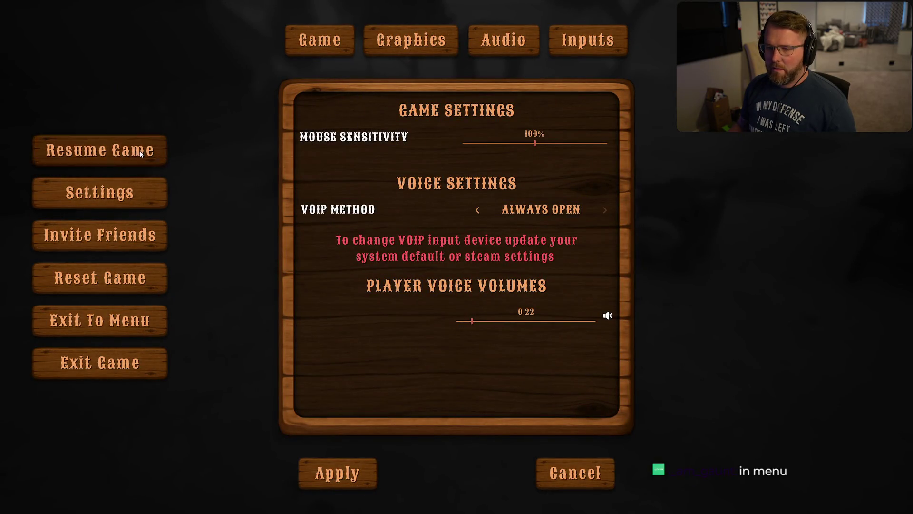
left_click(99, 151)
Sprint across the night field up to the other player and pause.
key("d")
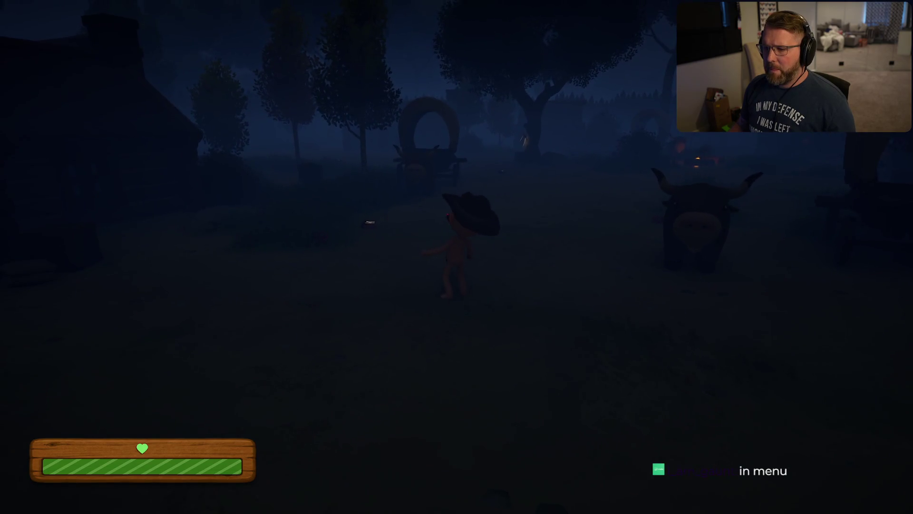
key("w")
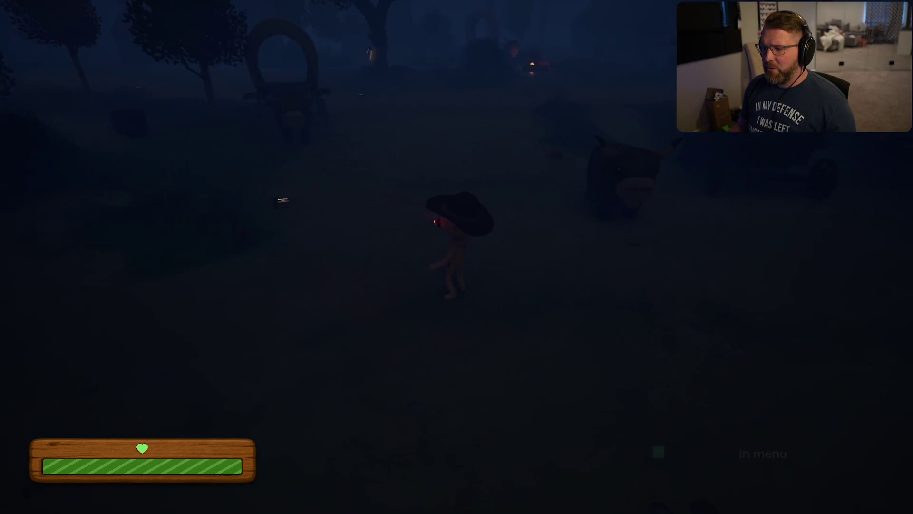
key("shift")
key("w")
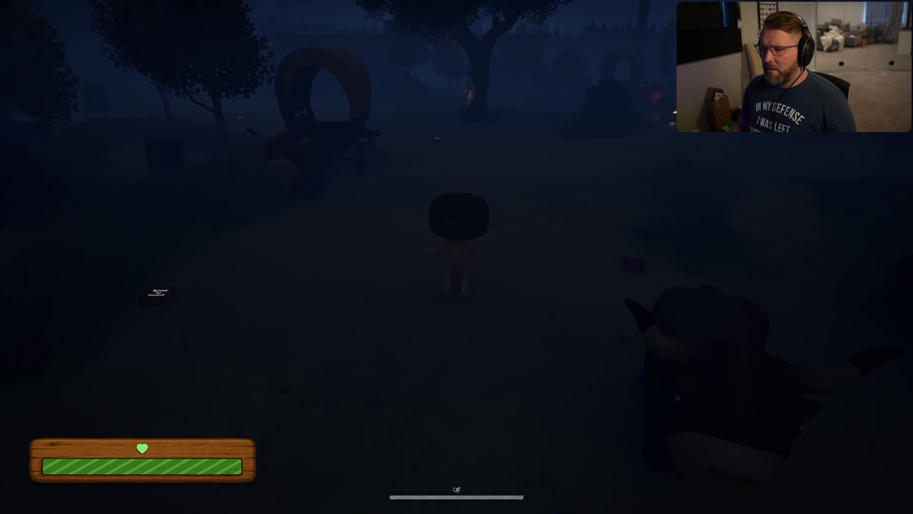
key("w")
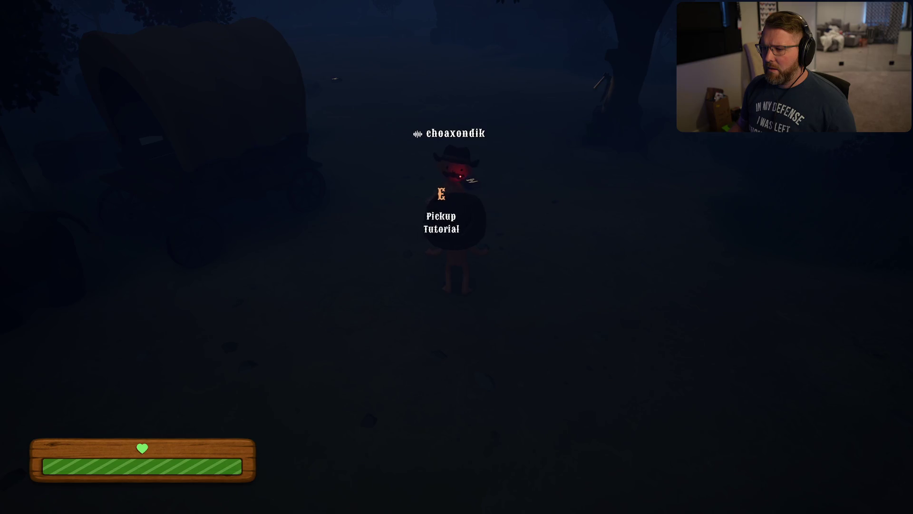
key("Escape")
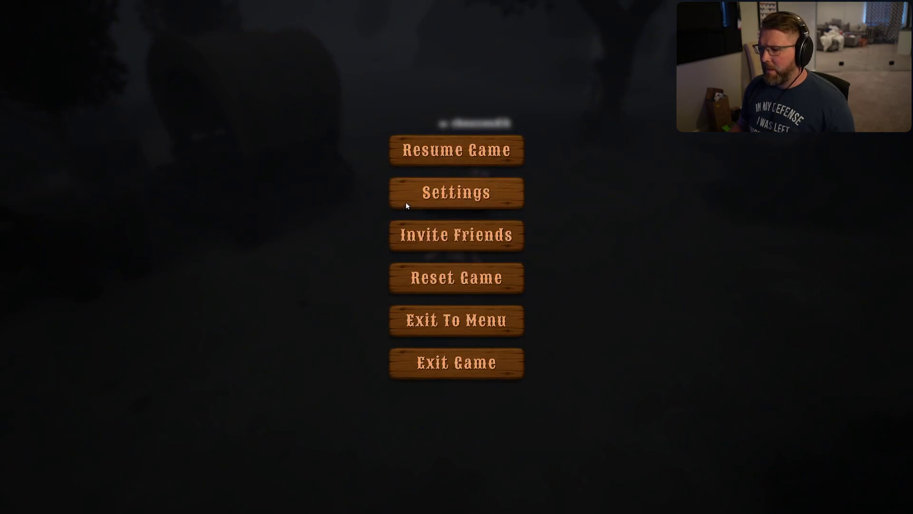
Open Settings, apply them, and resume walking forward.
left_click(407, 205)
left_click(361, 471)
key("Escape")
key("w")
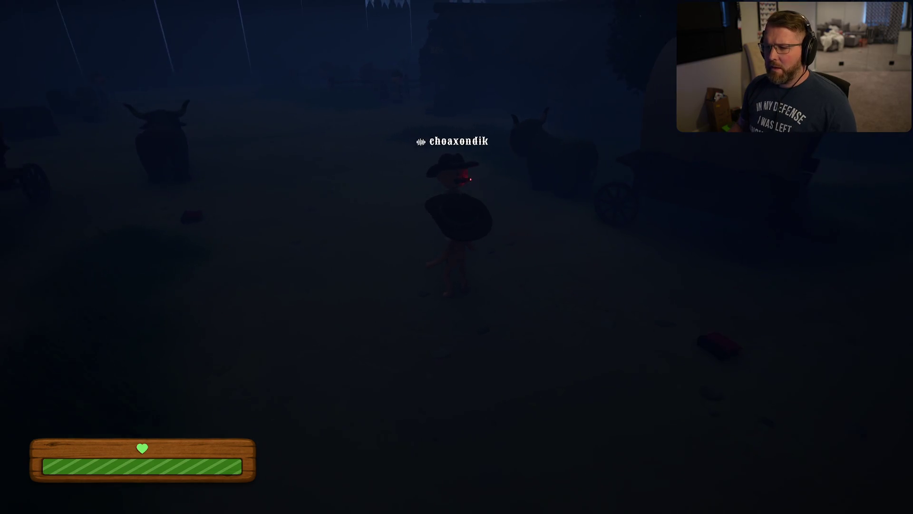
Recheck the VOIP Method in Settings, apply, then turn around and pause again.
key("Escape")
left_click(450, 199)
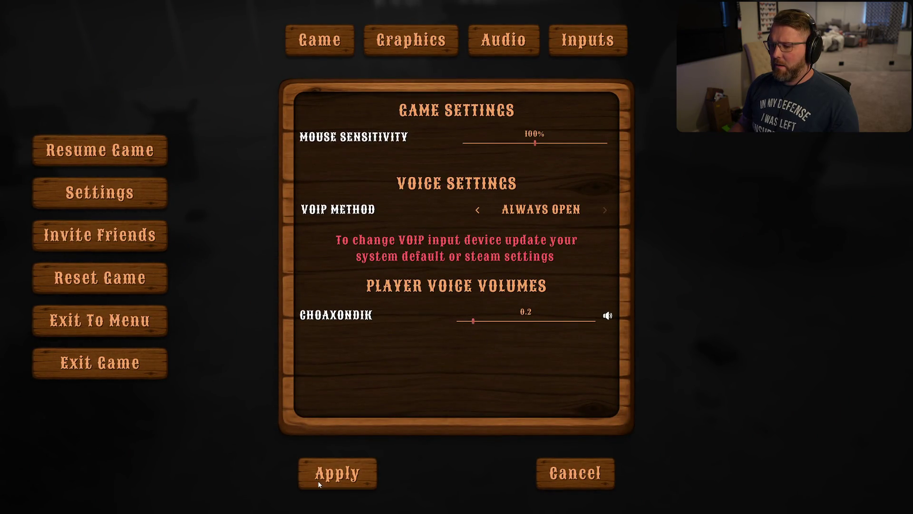
left_click(319, 484)
key("Escape")
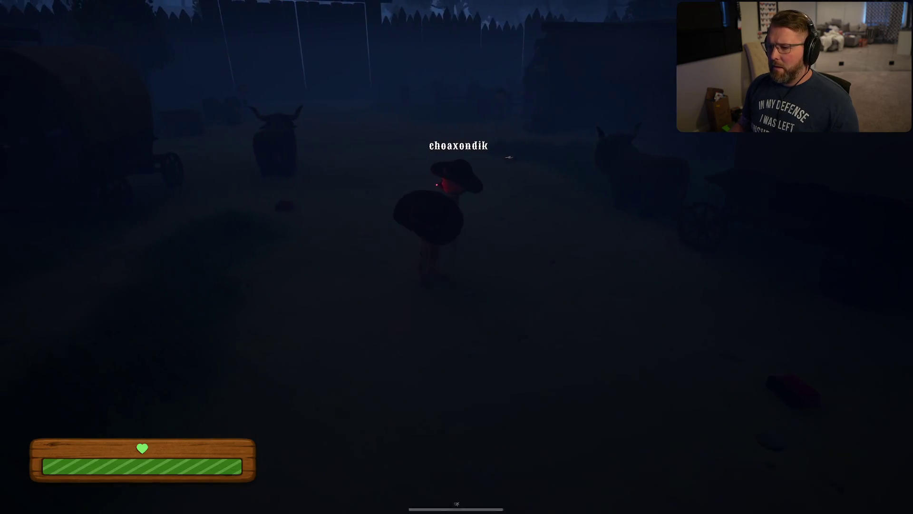
key("w")
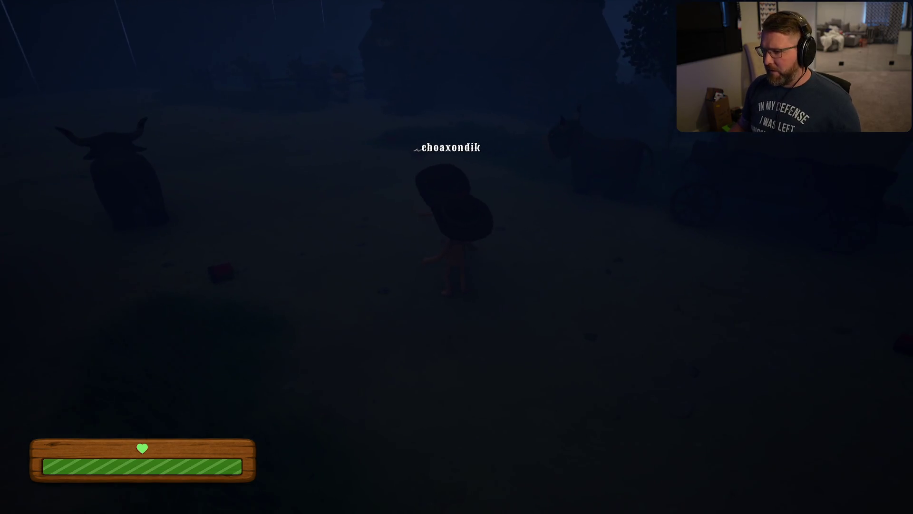
key("super")
key("super")
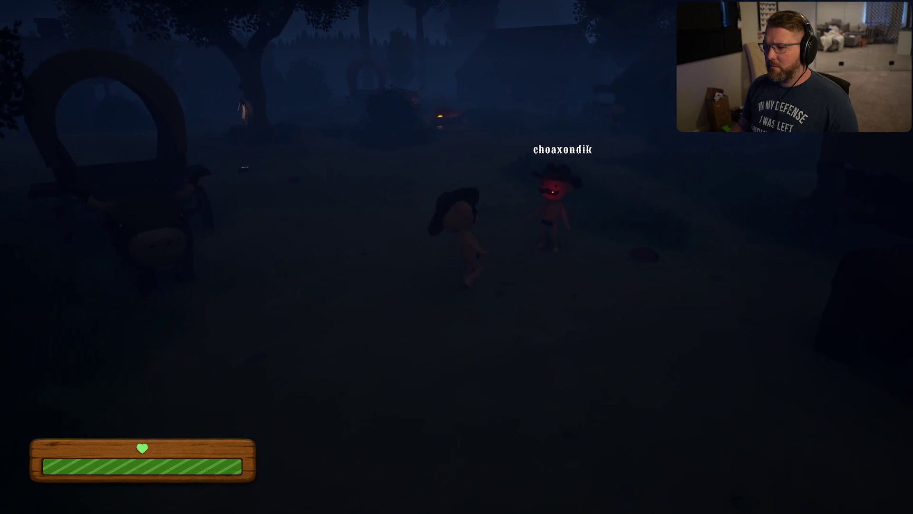
key("Escape")
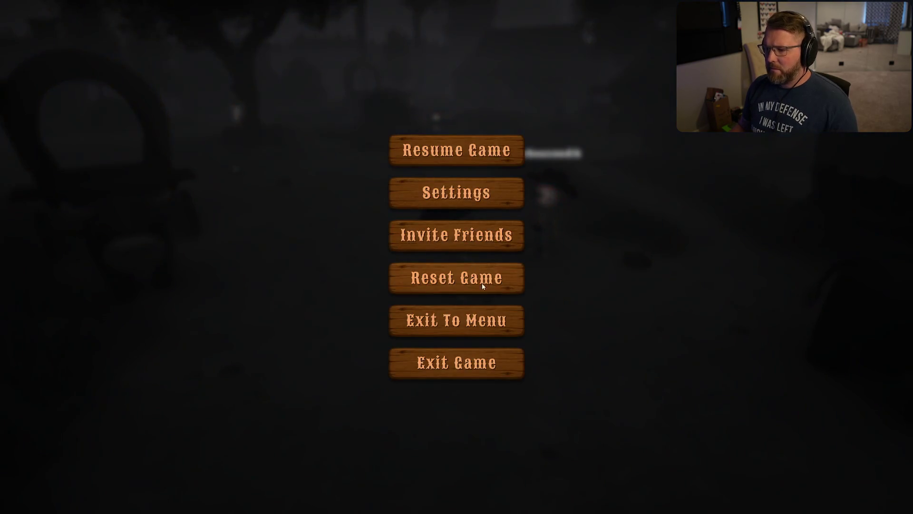
Reset the game and confirm Yes, then walk toward the other player at Trailhead Trading Post.
left_click(481, 283)
left_click(412, 272)
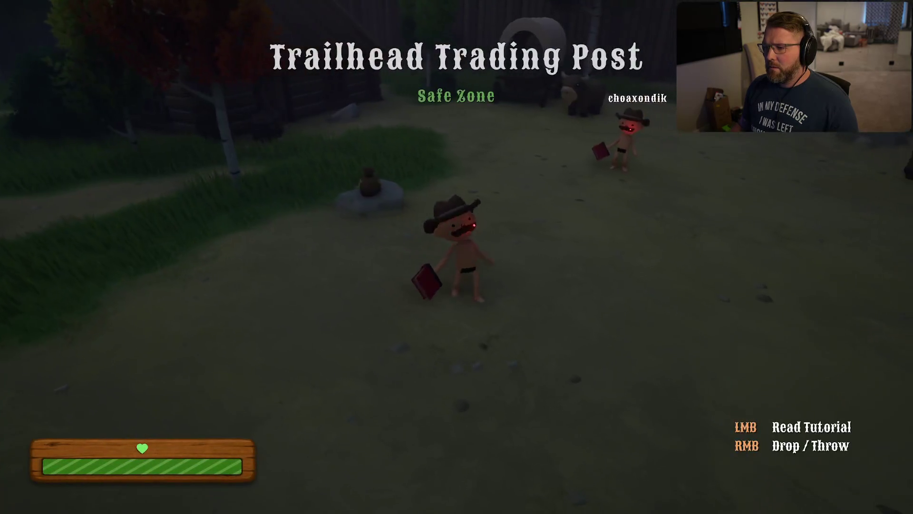
key("w")
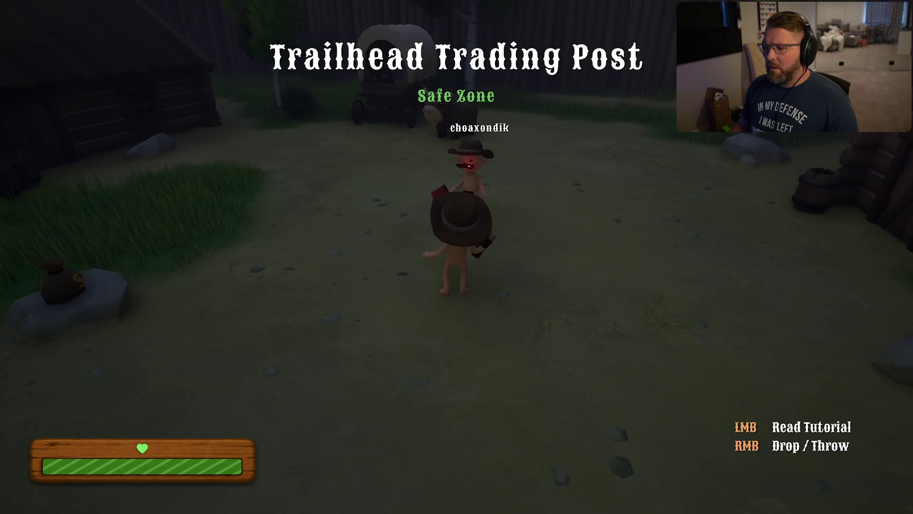
mouse_move(457, 257)
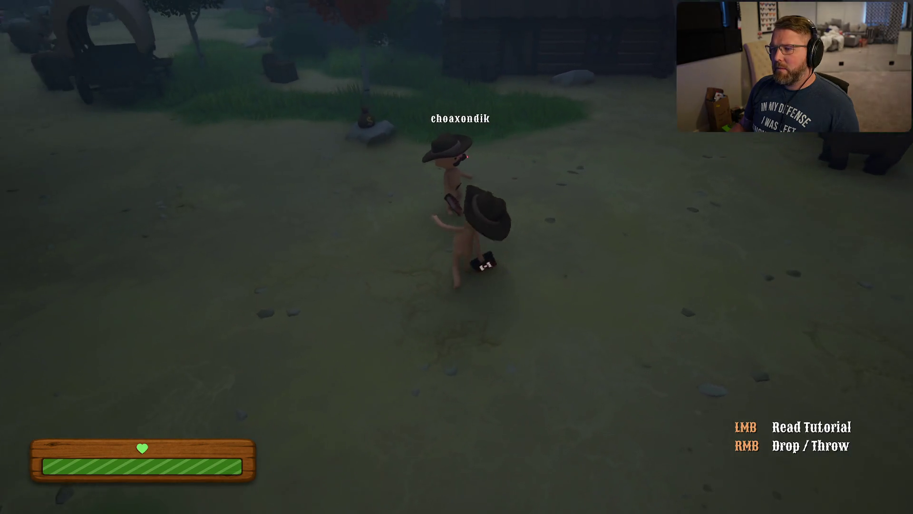
Pause and verify VOIP Method still reads Always Open, then close Settings.
key("Escape")
left_click(433, 196)
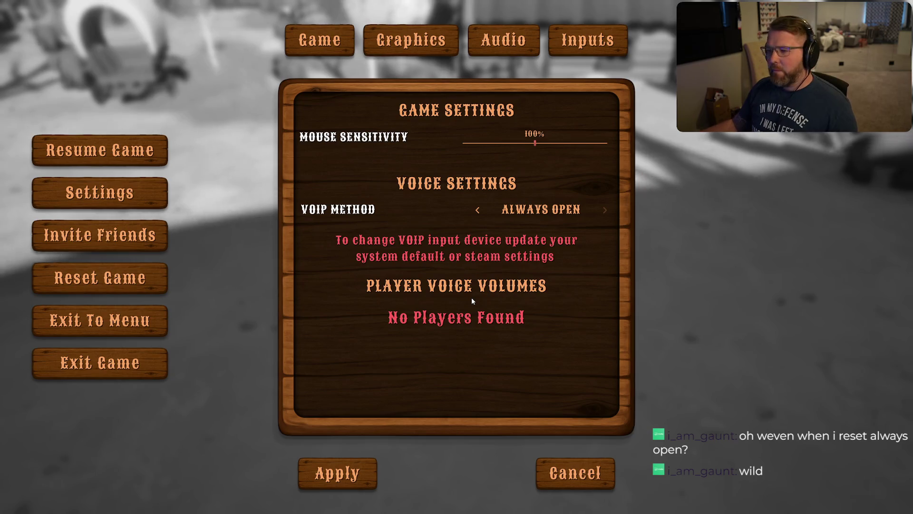
left_click(337, 473)
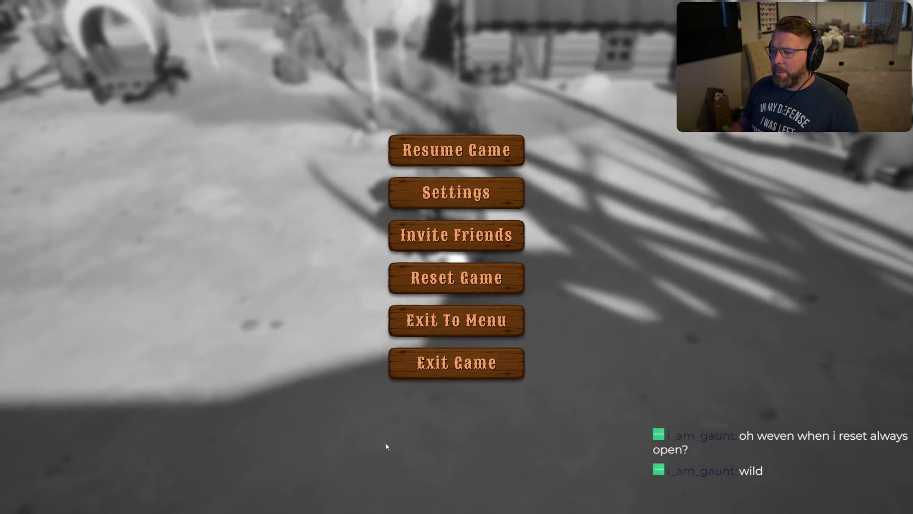
Resume play, drop the red book, and run through the daylit village past the covered wagon.
left_click(445, 156)
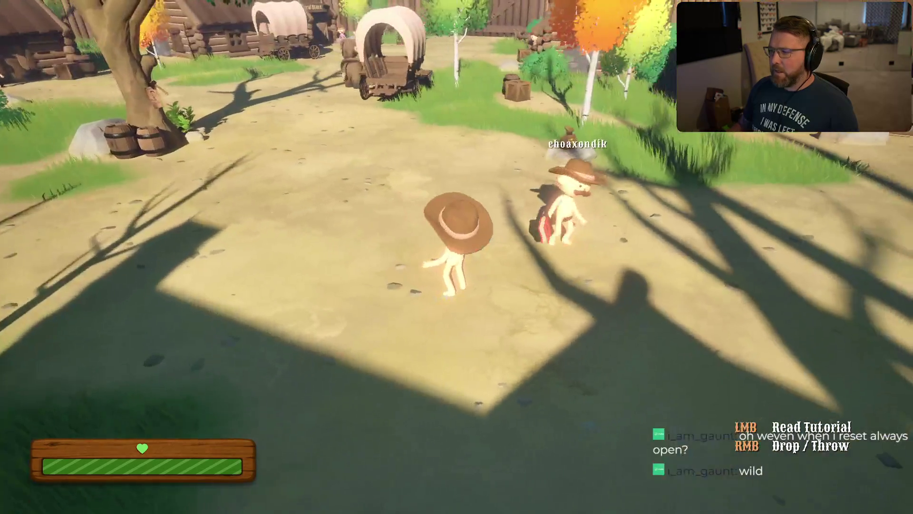
key("shift+s")
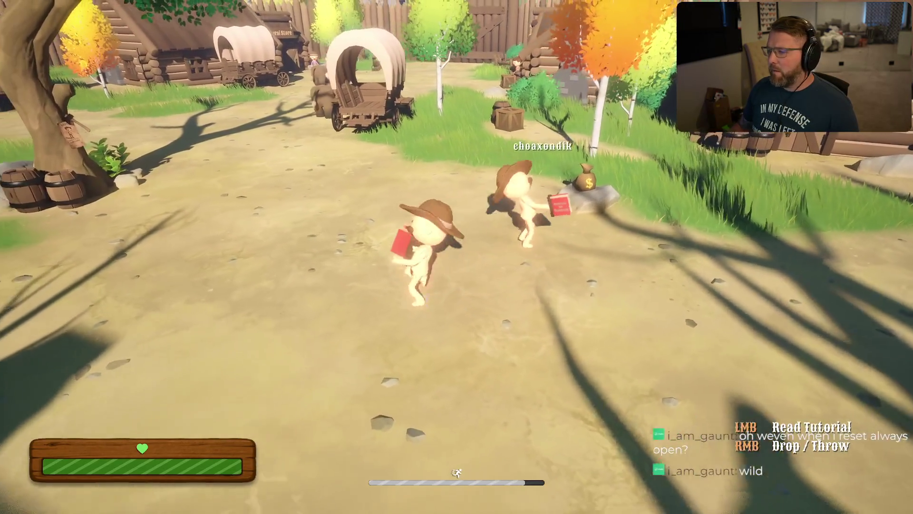
key("w")
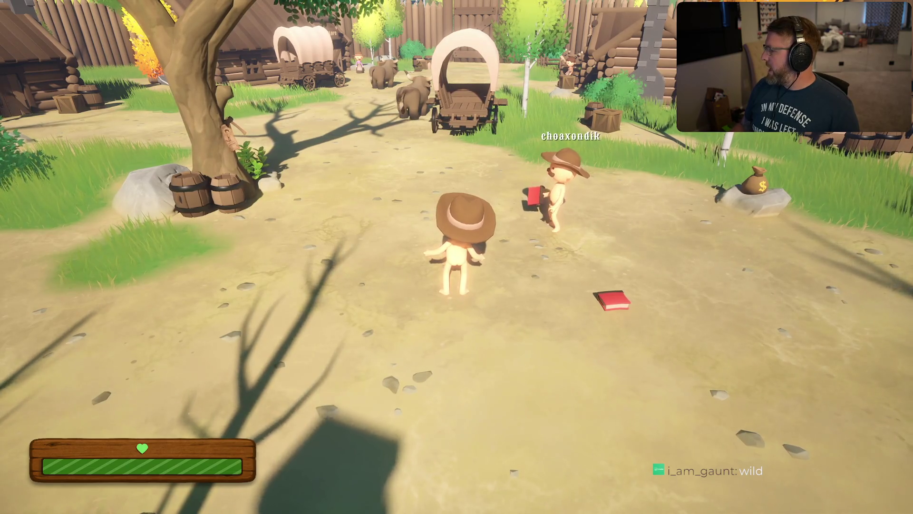
key("super")
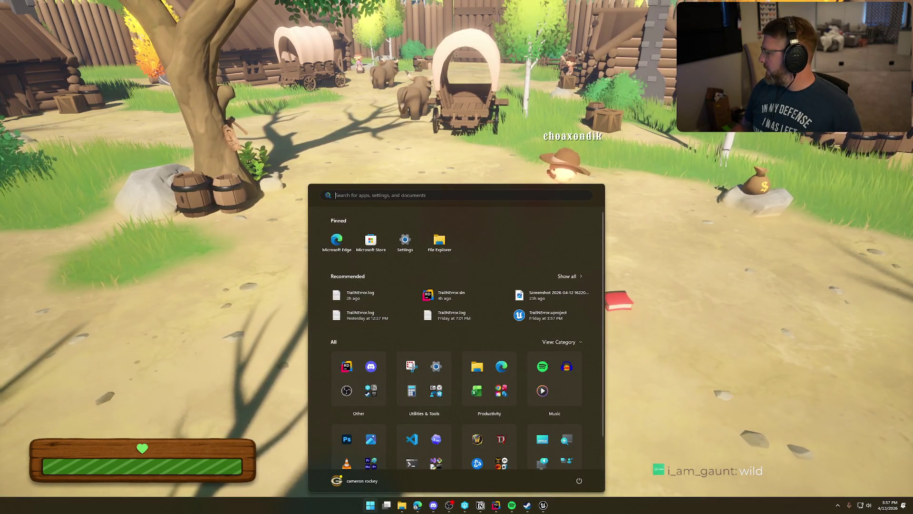
key("Escape")
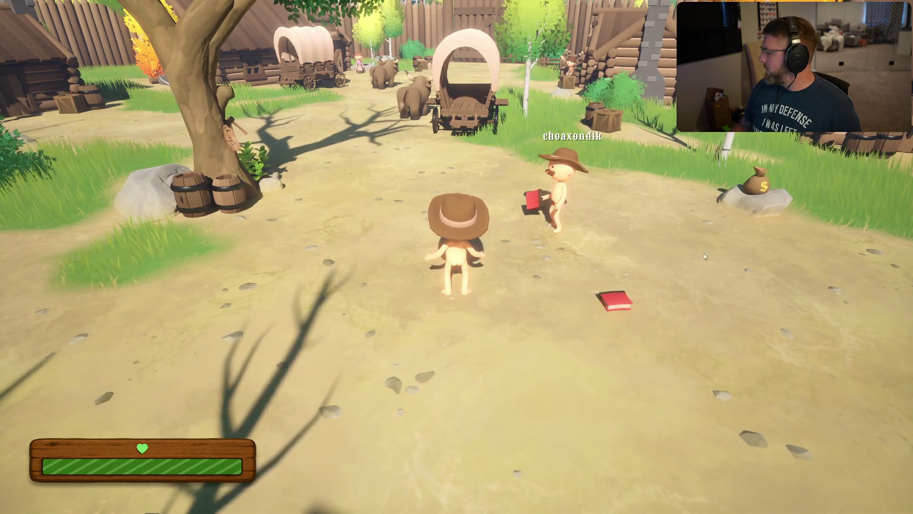
key("w")
key("shift")
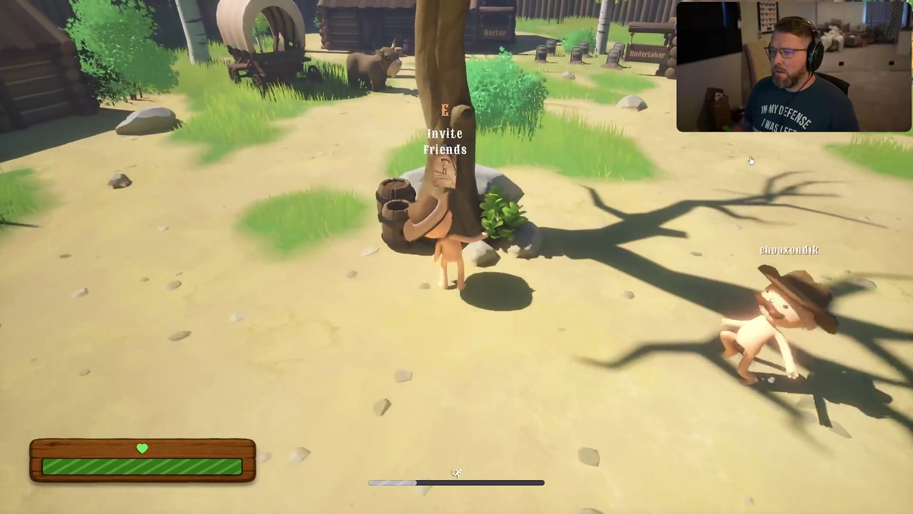
At the Invite Friends poster, pick the co-op partner from the Steam invite list.
key("e")
key("Escape")
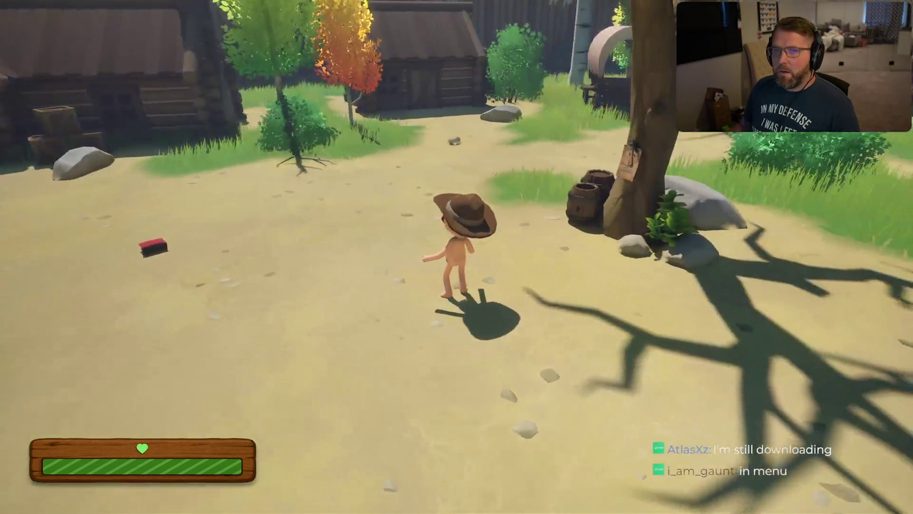
key("w")
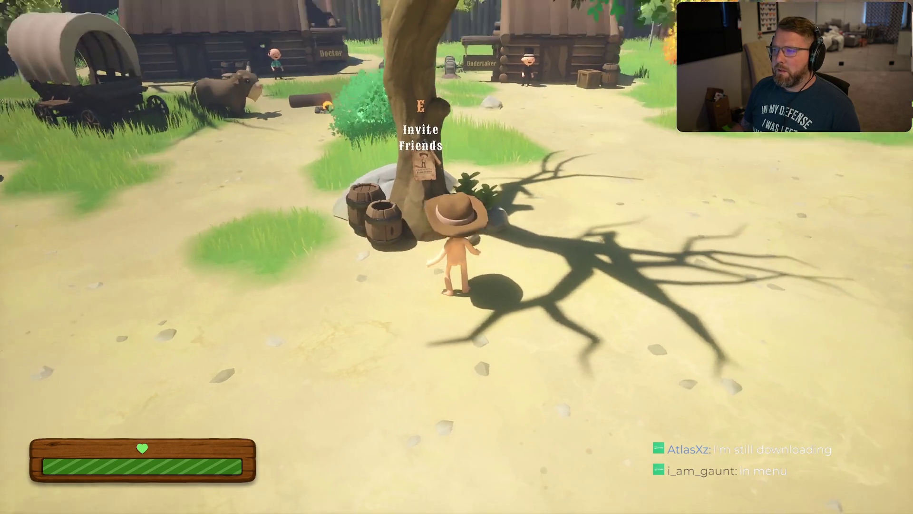
key("e")
left_click(442, 87)
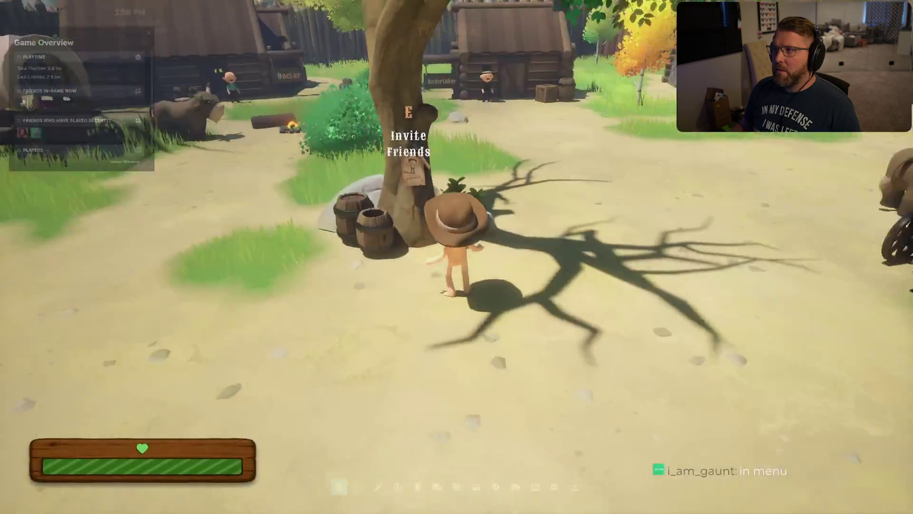
Walk away from the tree across the village toward the wagon.
key("a")
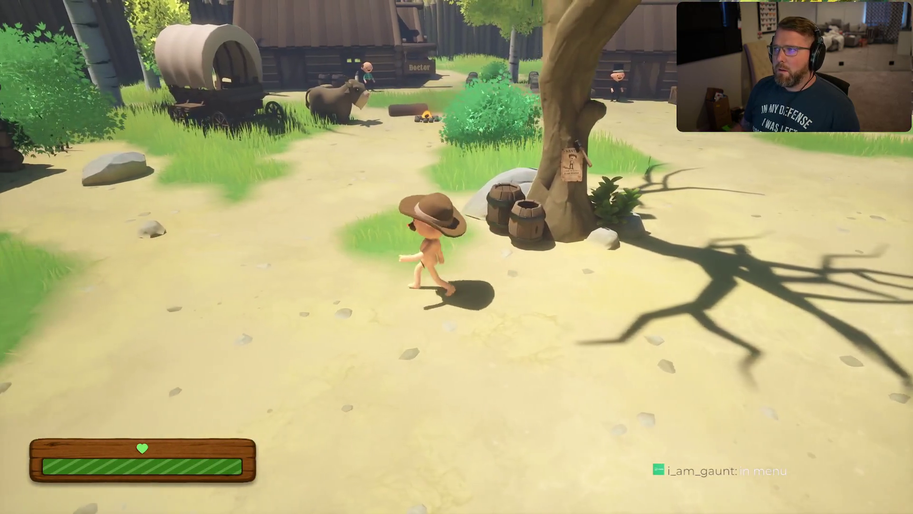
key("w")
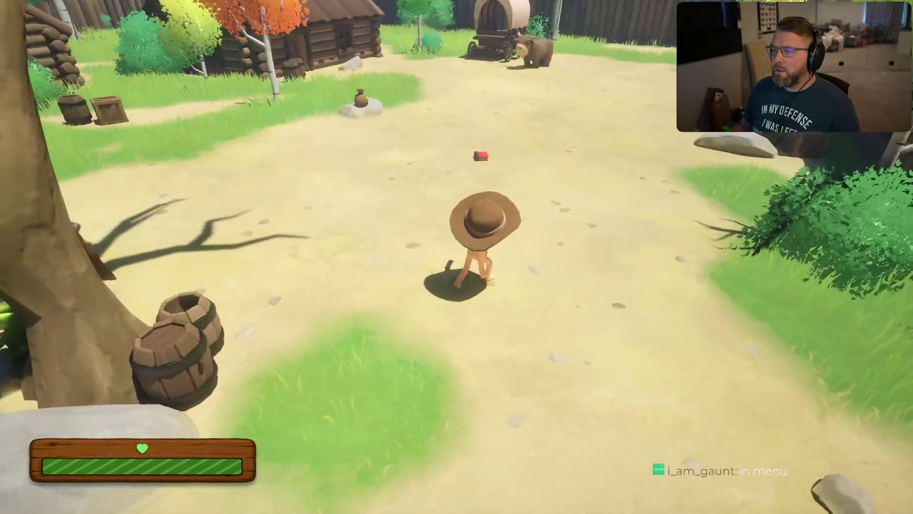
key("w")
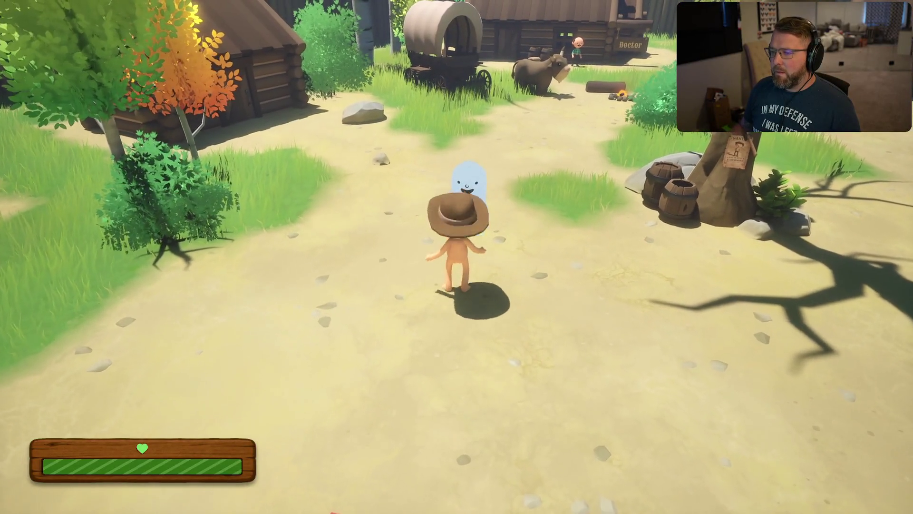
Wander left and back through the village around the ghost, briefly opening the Start menu.
key("a")
key("s")
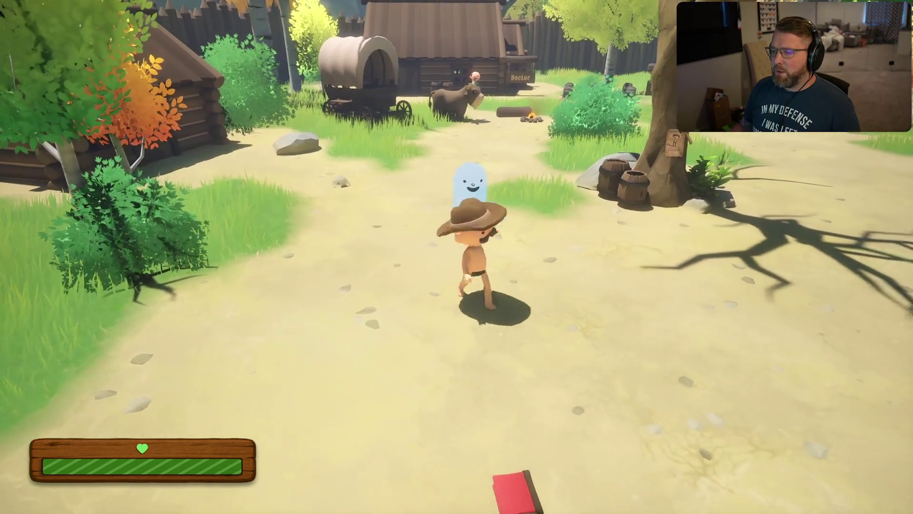
key("w")
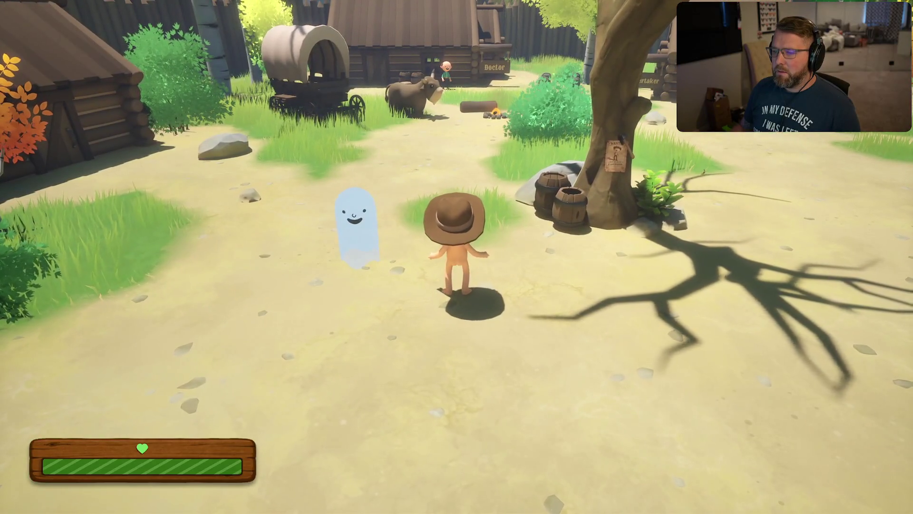
key("s")
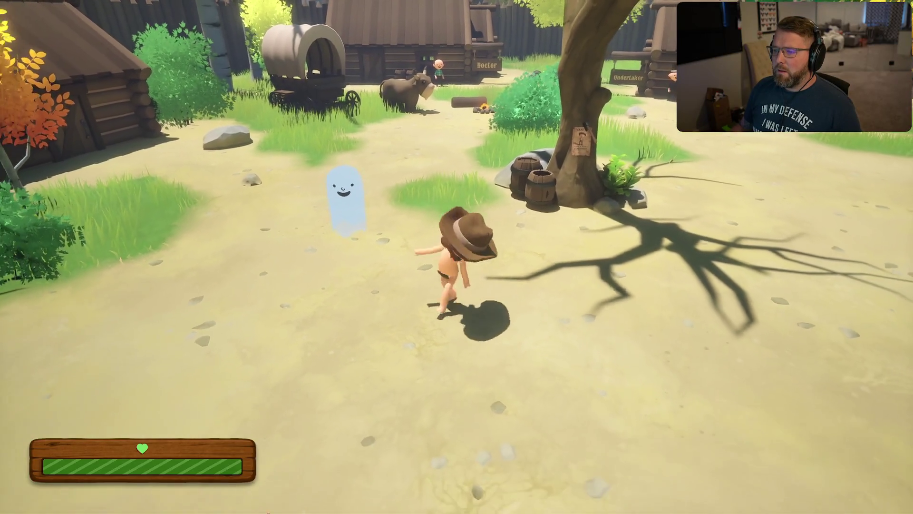
key("a")
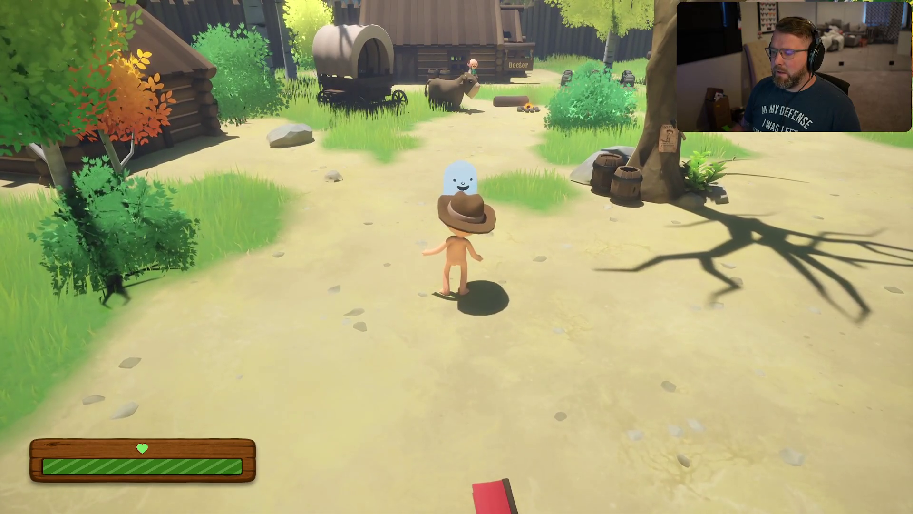
key("a")
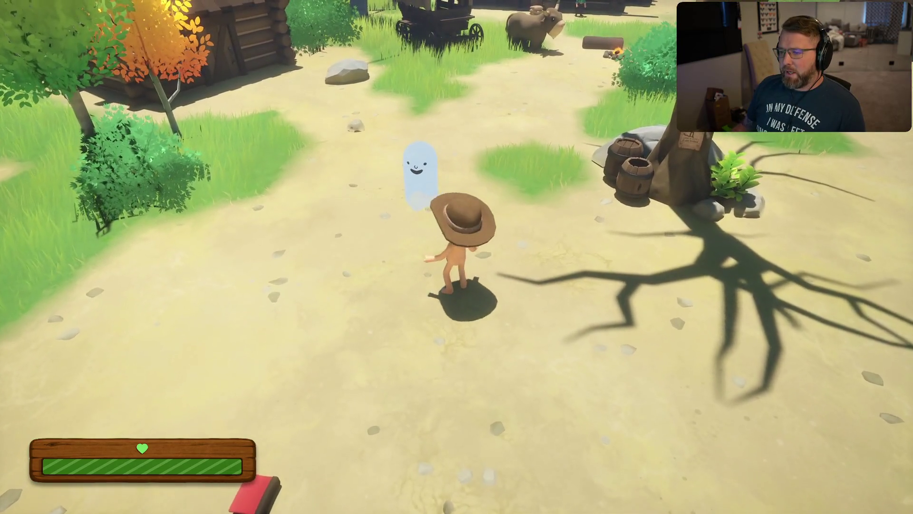
key("s")
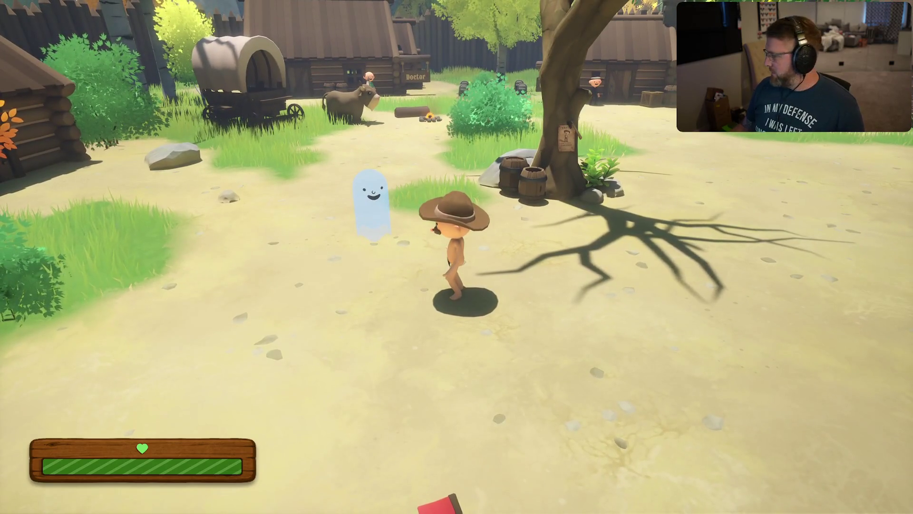
key("super")
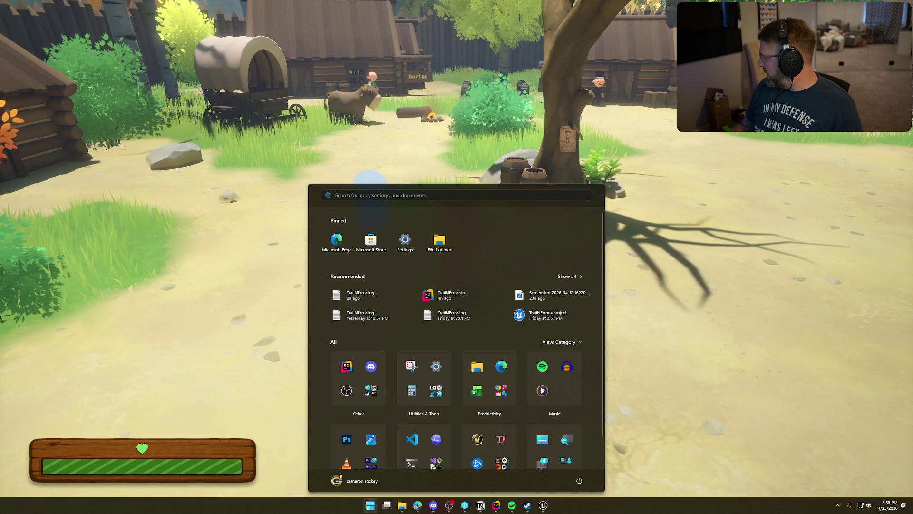
key("Escape")
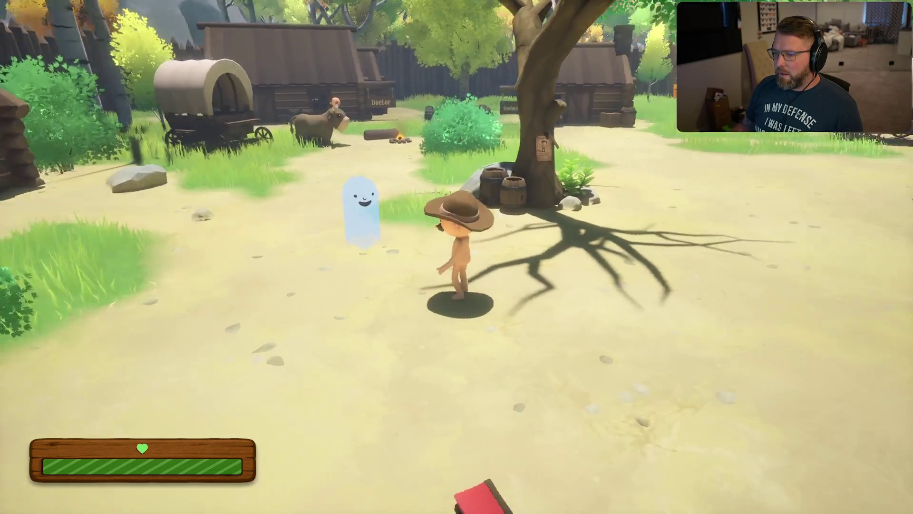
Sprint past the big tree through the grass toward the Undertaker's cabin.
key("shift")
key("a")
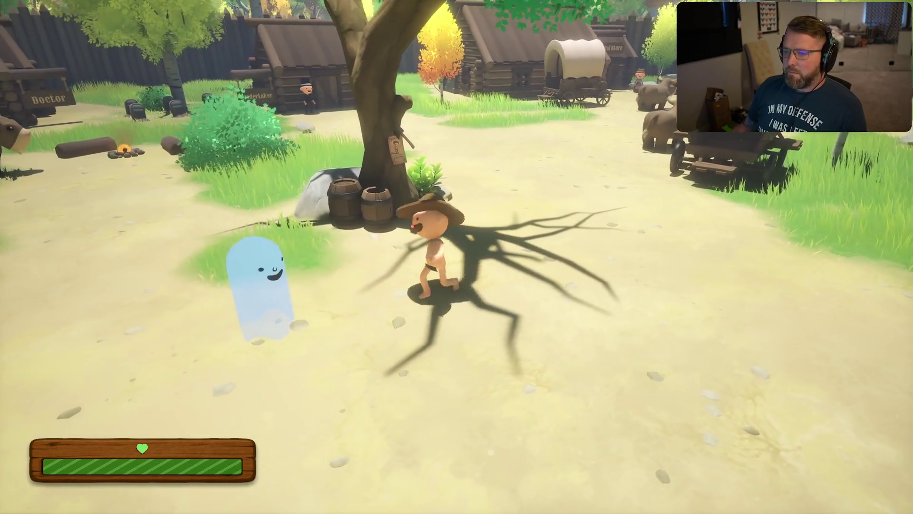
key("s")
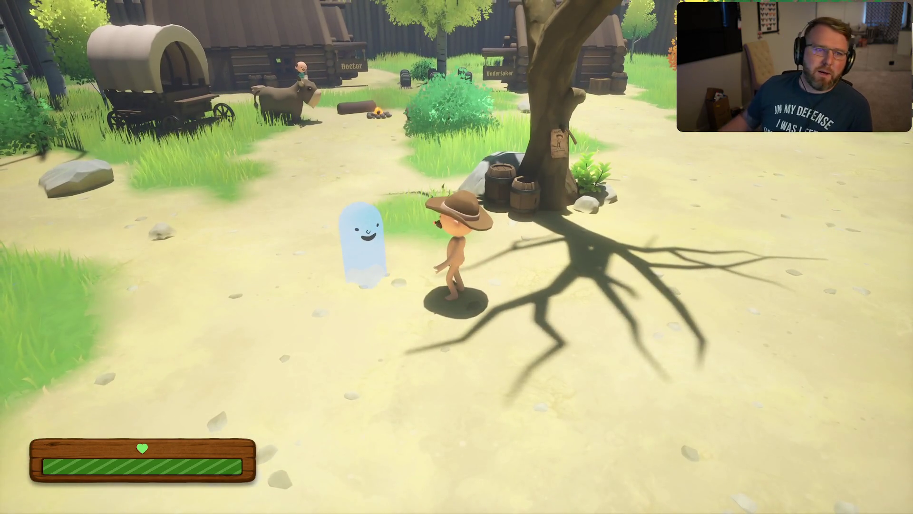
key("shift+w")
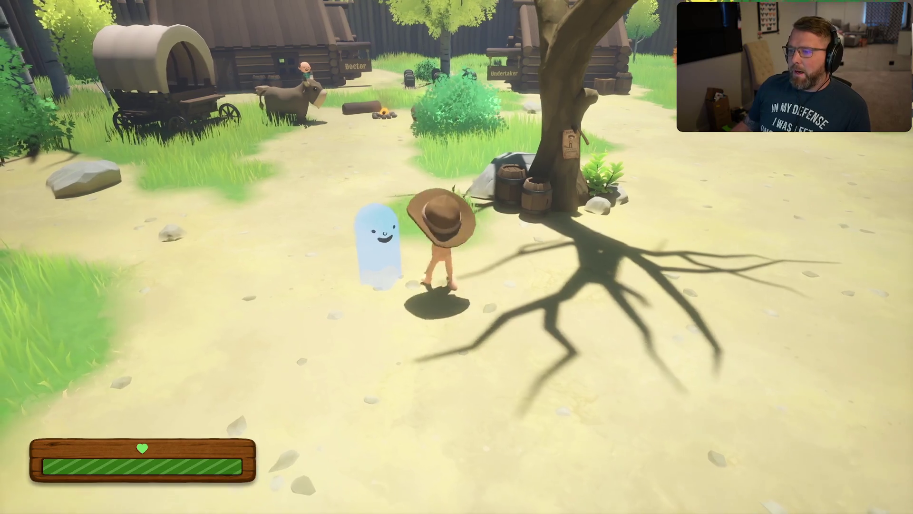
key("shift+w")
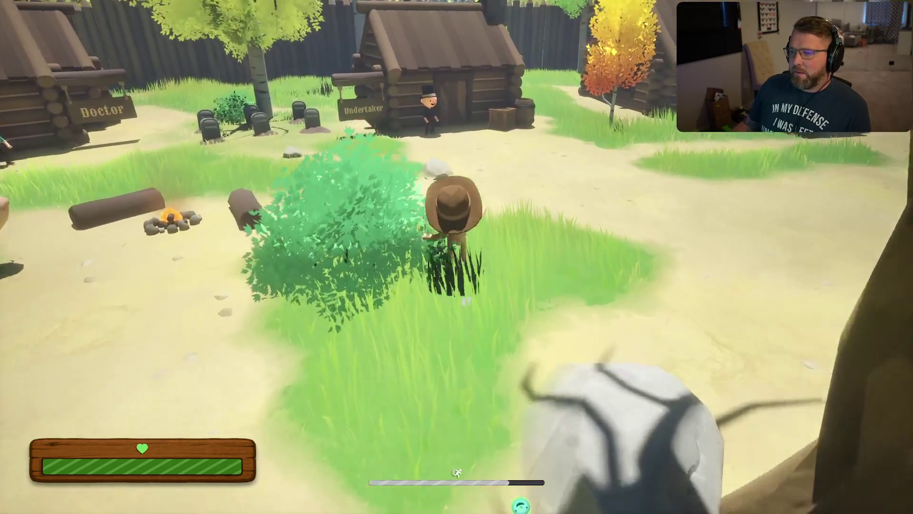
Walk up to the Undertaker, sprint back past the other player toward the tree, then pause.
key("w")
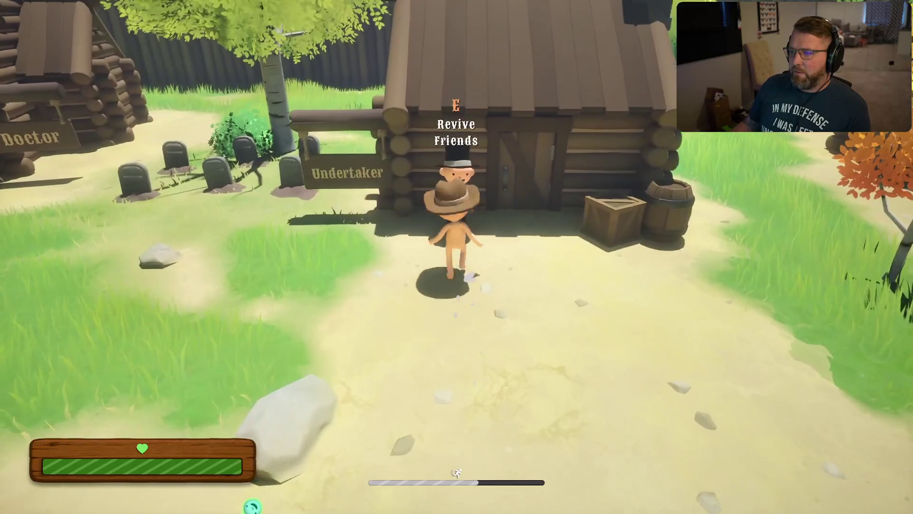
key("w")
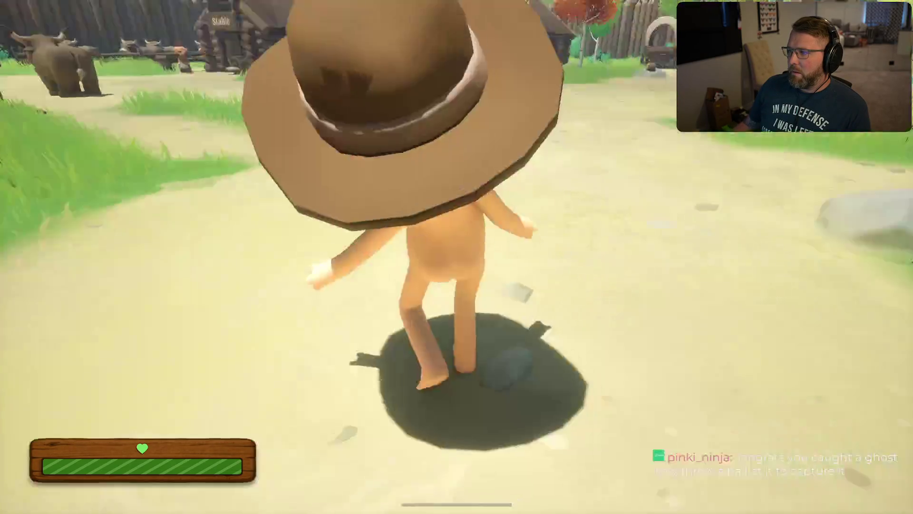
key("shift+w")
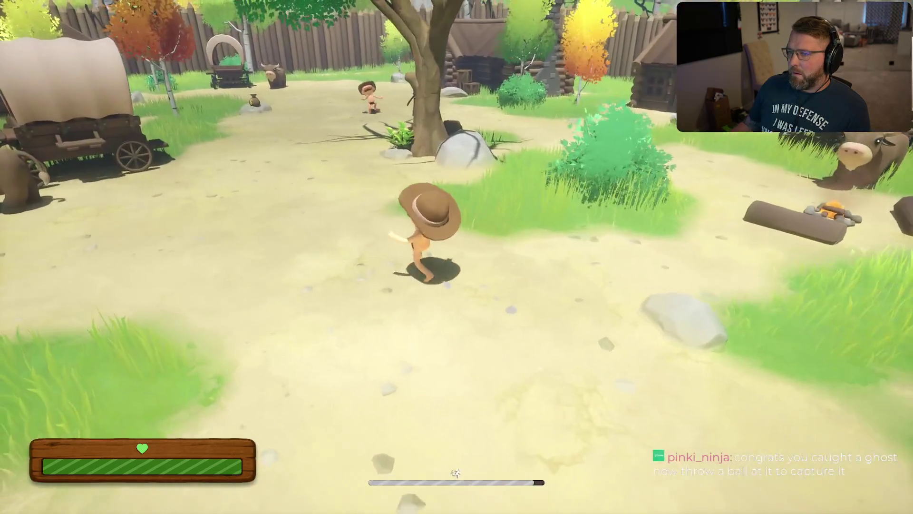
key("w")
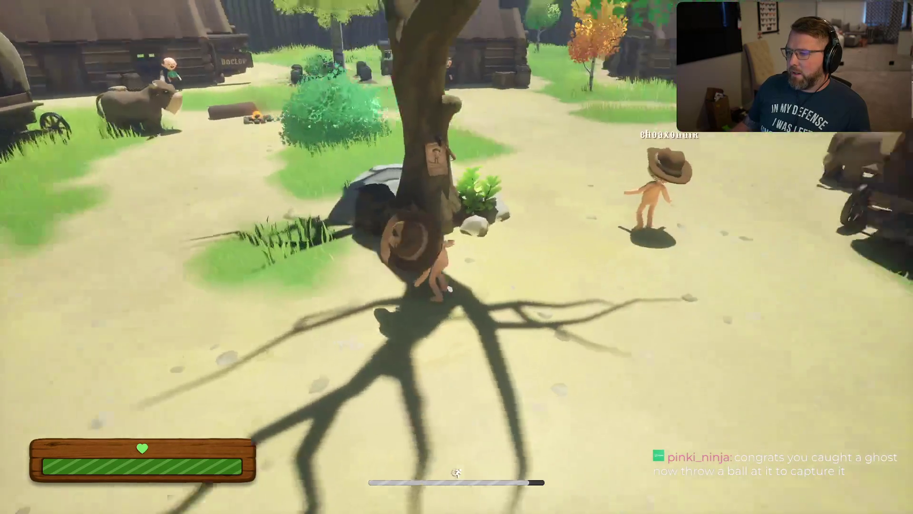
key("Escape")
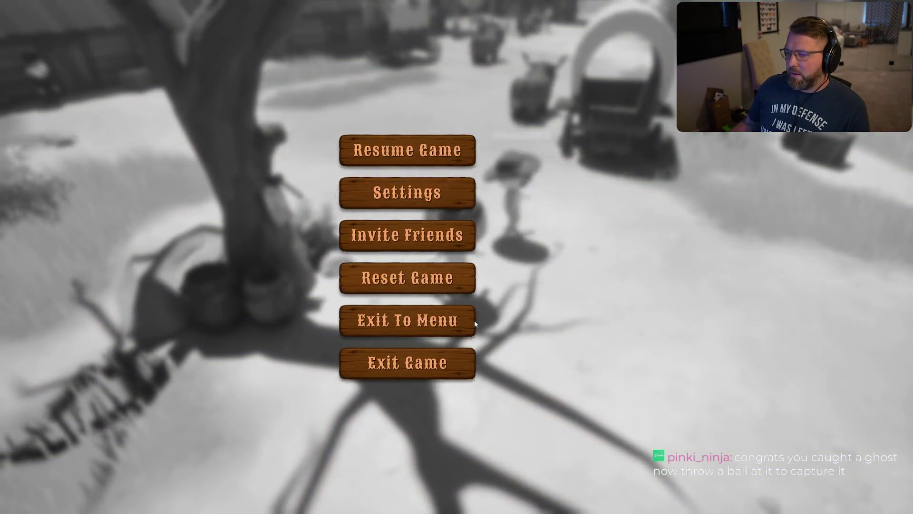
Glance into Settings without changing anything, then back out and resume play.
left_click(457, 193)
key("Escape")
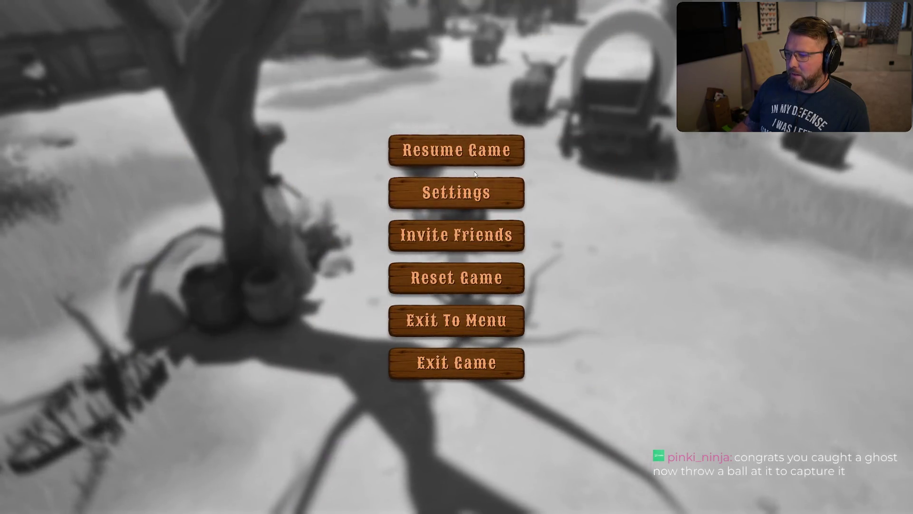
key("Escape")
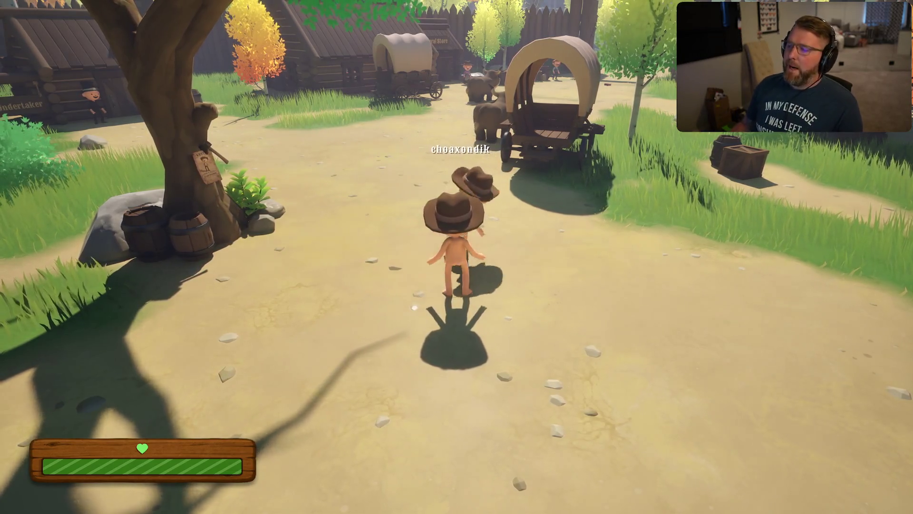
Set VOIP Method to Push To Talk in Settings, apply it, and walk on beside the wagon.
key("Escape")
left_click(460, 205)
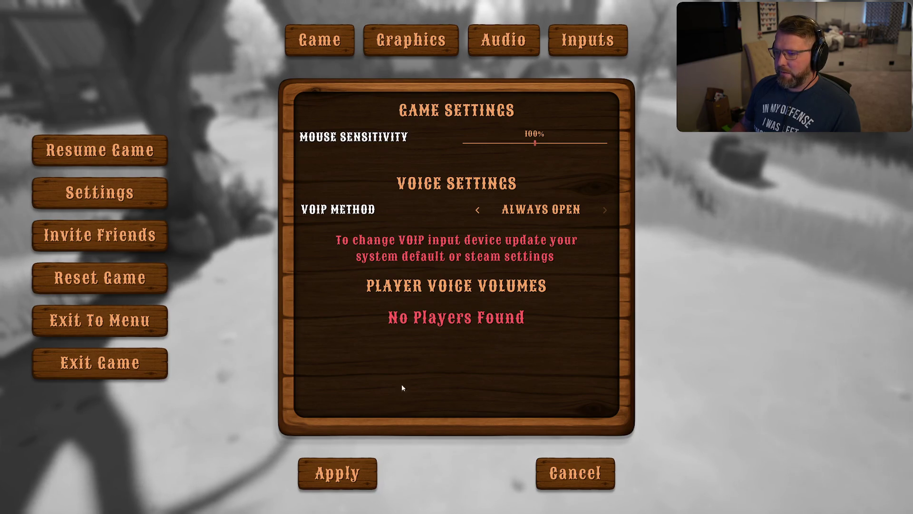
left_click(477, 210)
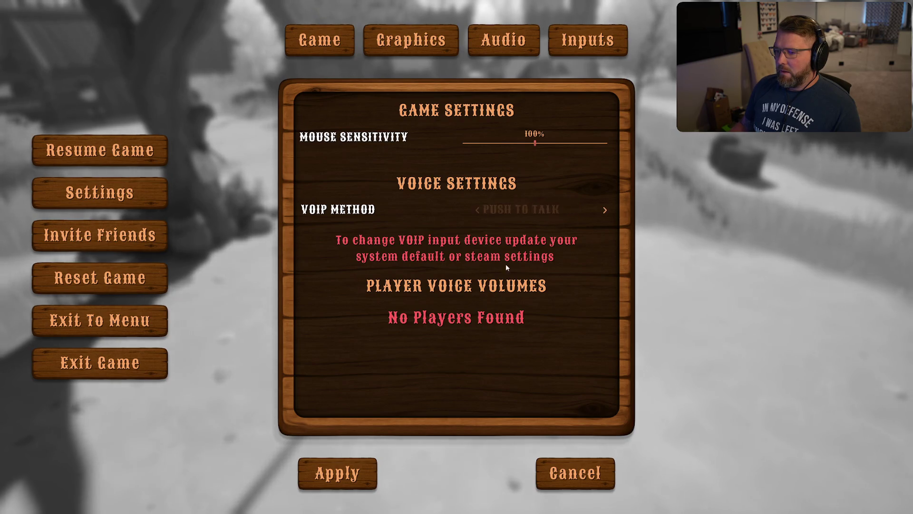
left_click(370, 465)
key("Escape")
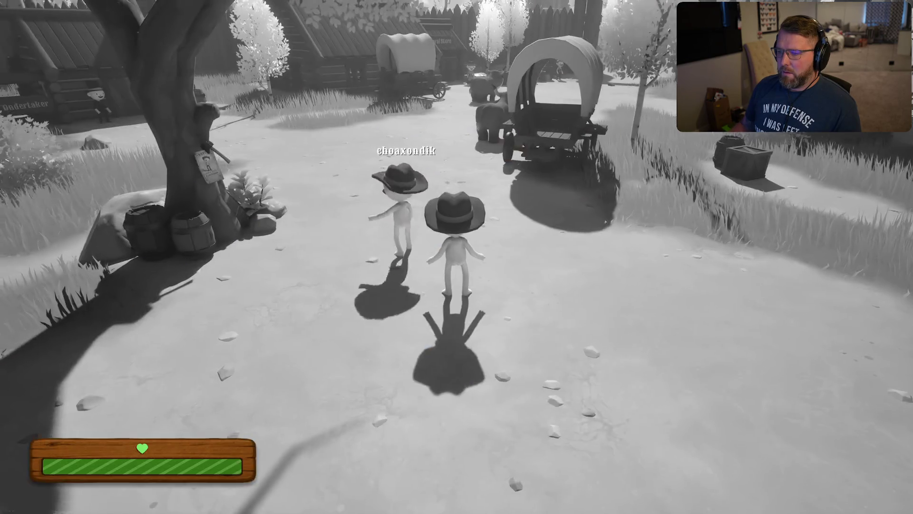
key("w")
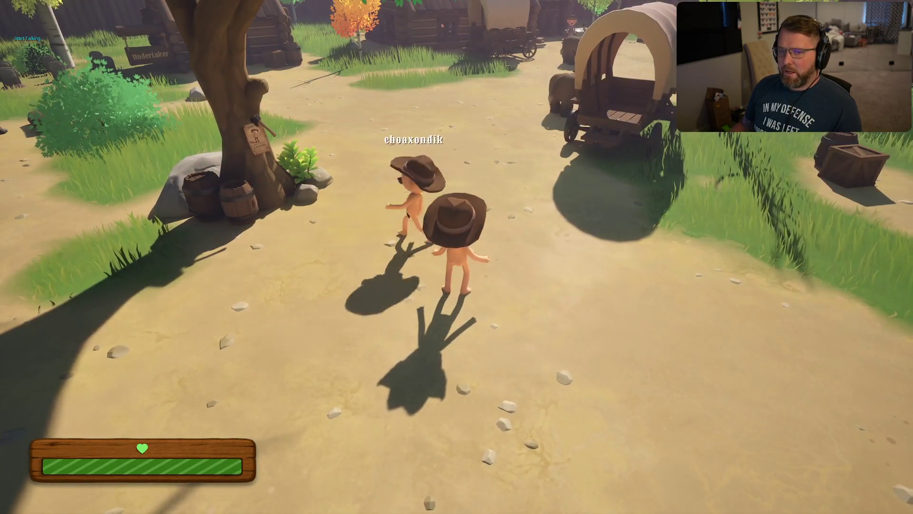
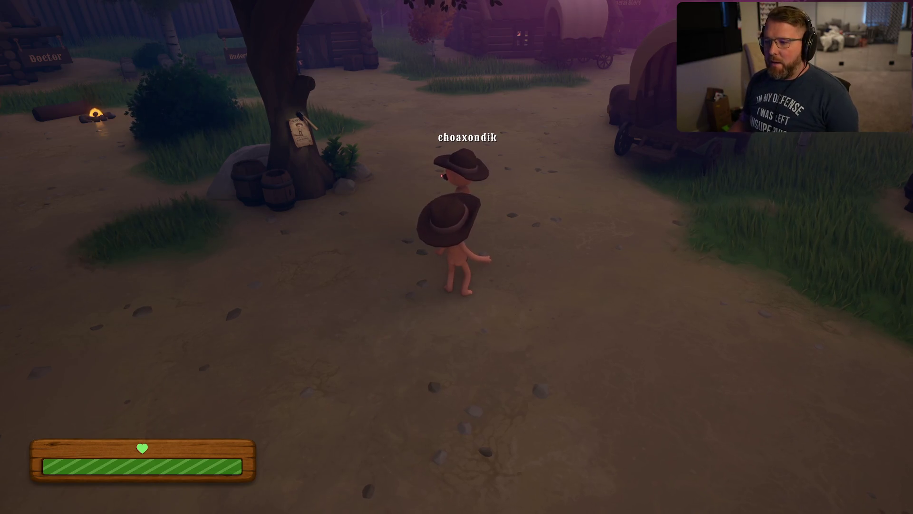
Open the game settings, apply them unchanged, and return to play.
key("Escape")
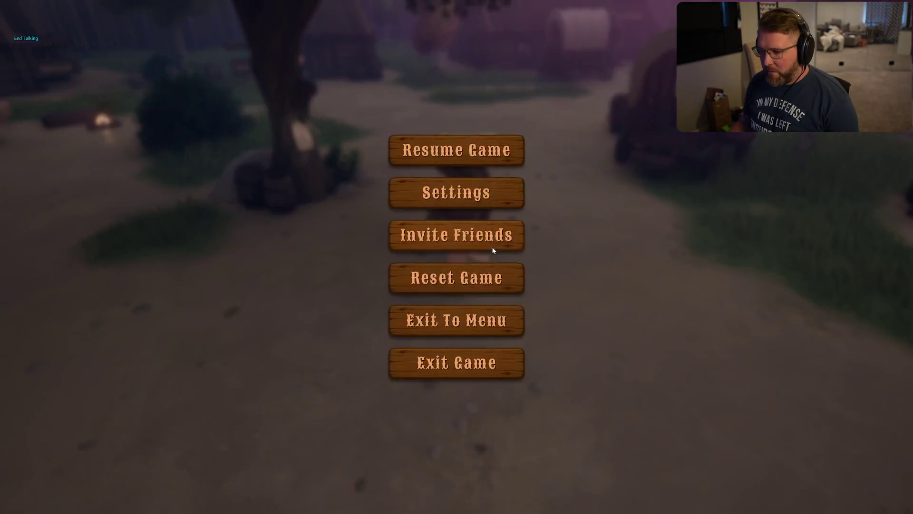
left_click(462, 199)
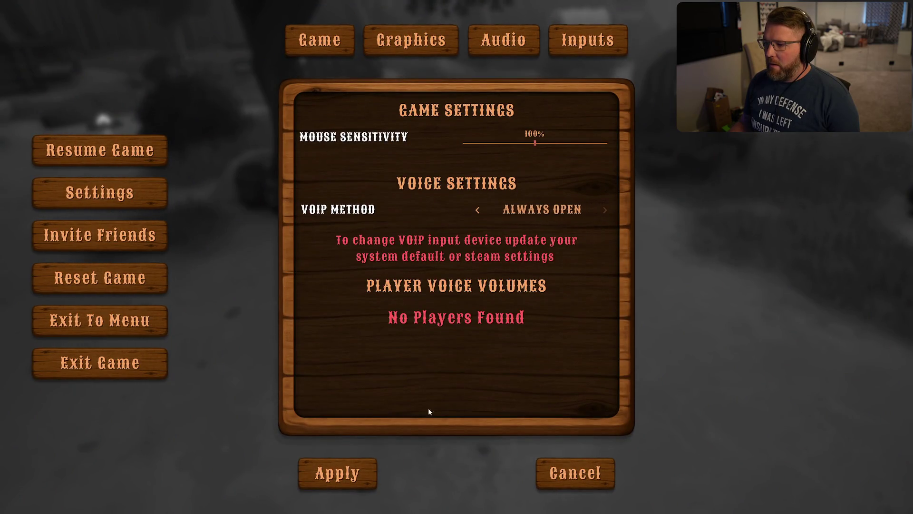
left_click(380, 460)
key("Escape")
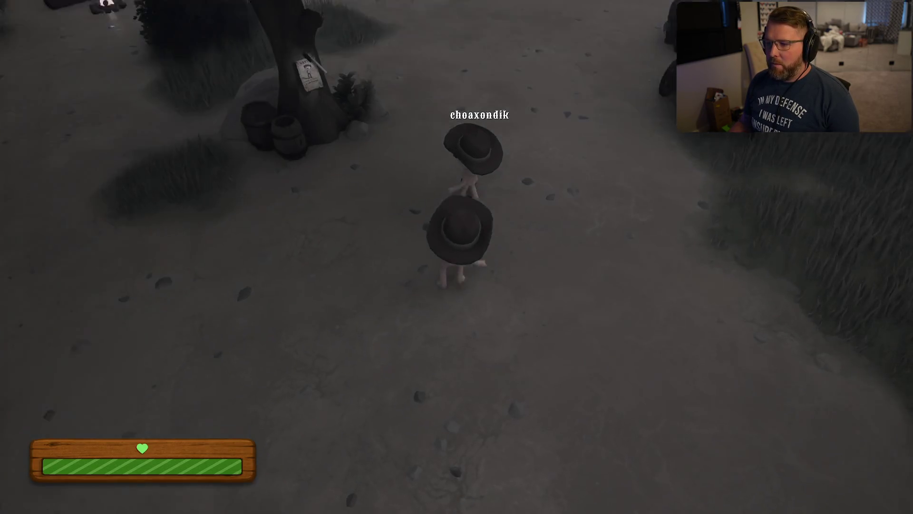
Walk past the tree and wagons to stand facing the other player.
key("w")
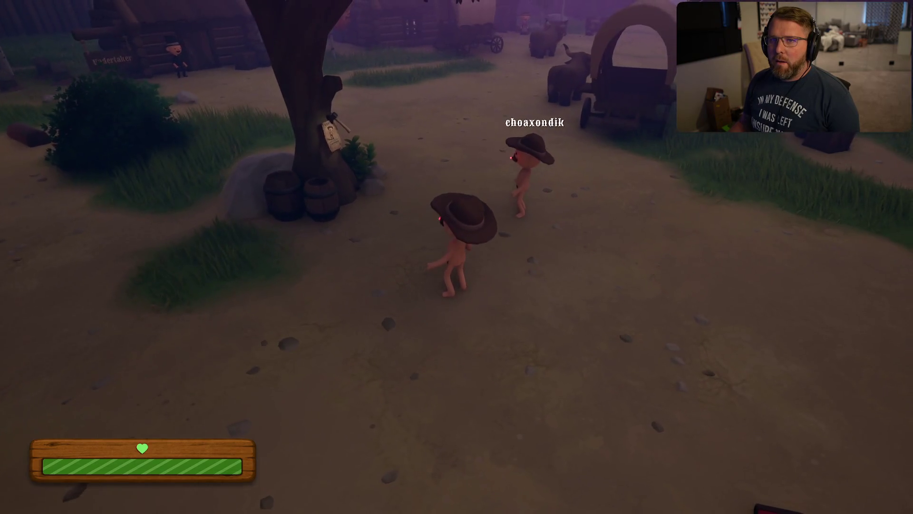
key("w")
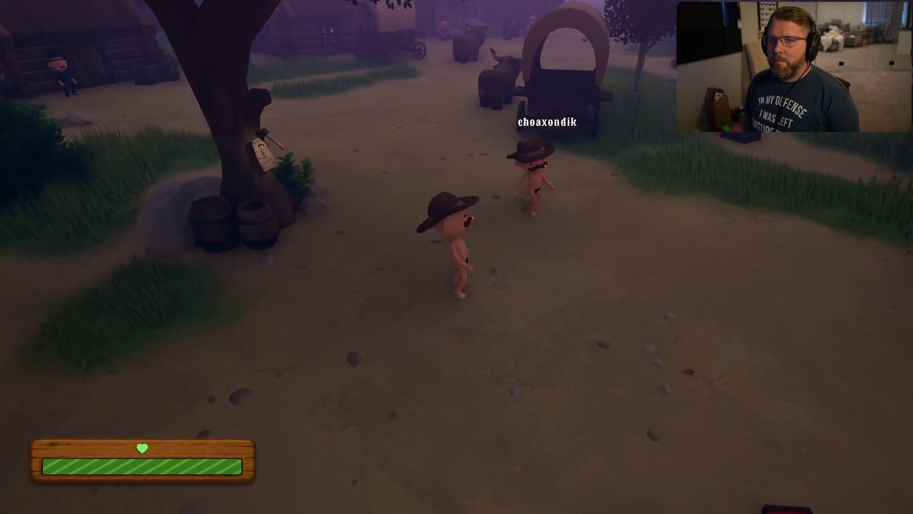
key("s")
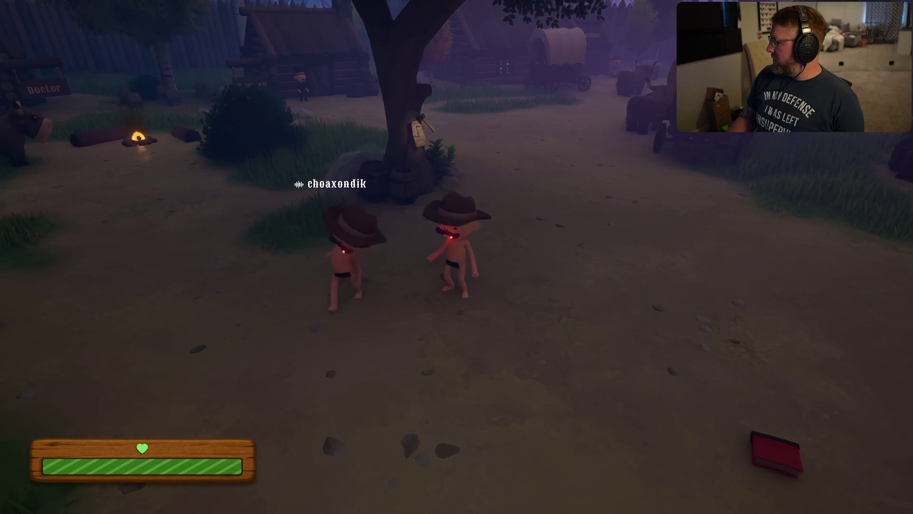
key("w")
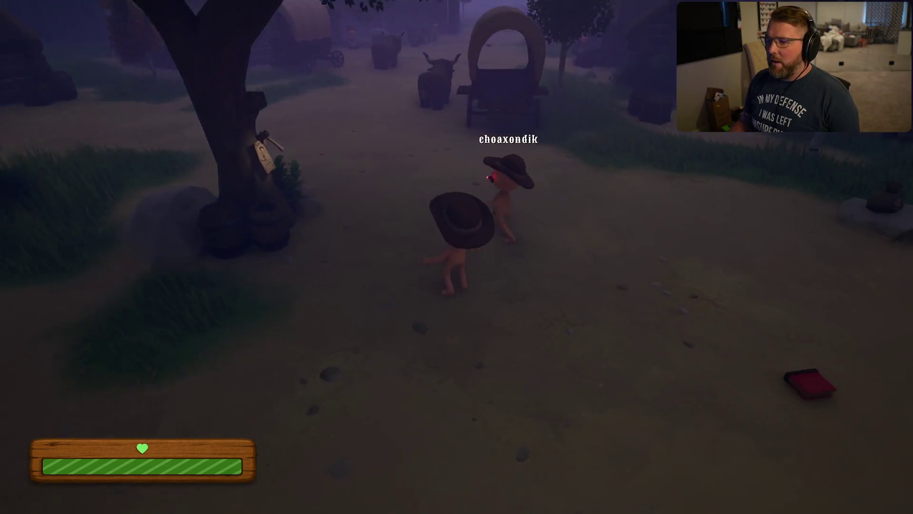
key("s")
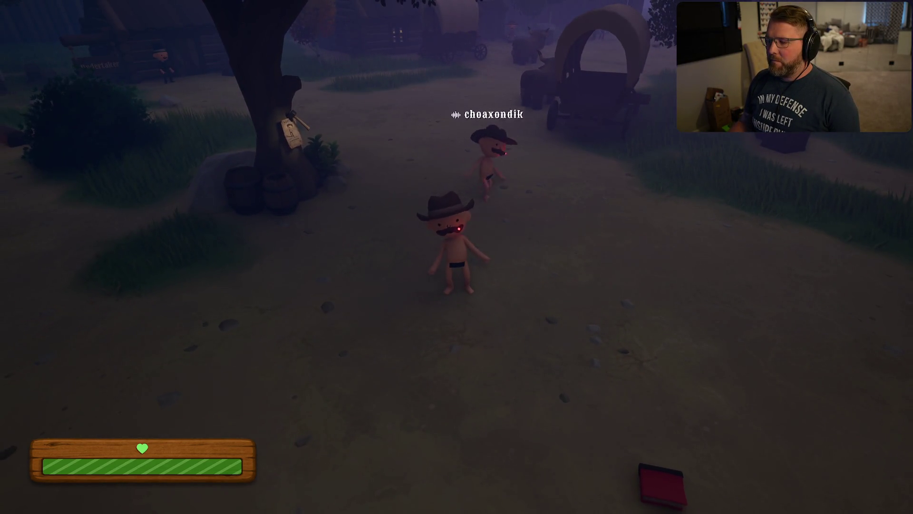
key("w")
key("s")
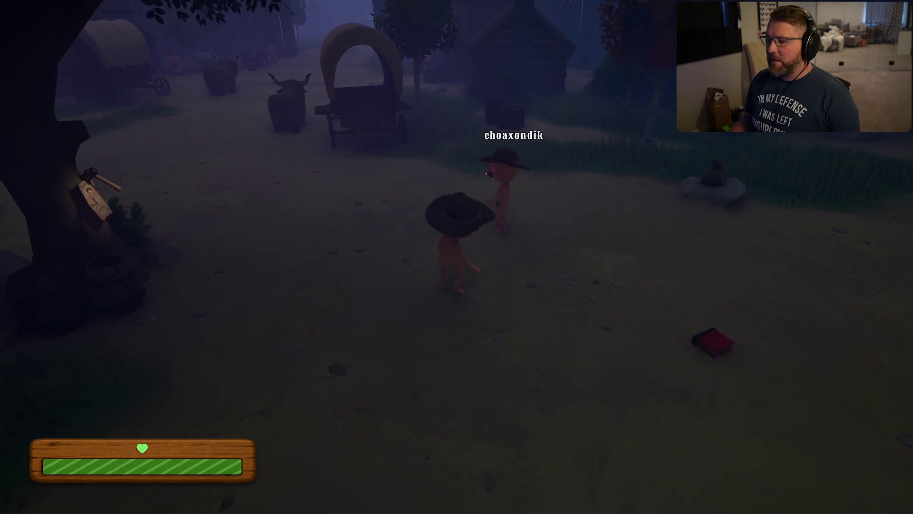
key("w")
key("w")
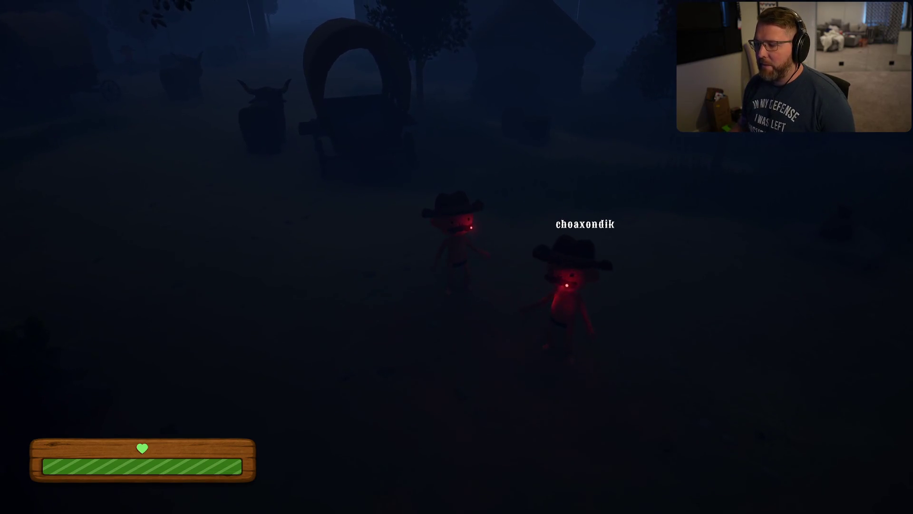
Exit to the main menu and accept the friend's Steam invite to rejoin their session.
key("Escape")
left_click(474, 321)
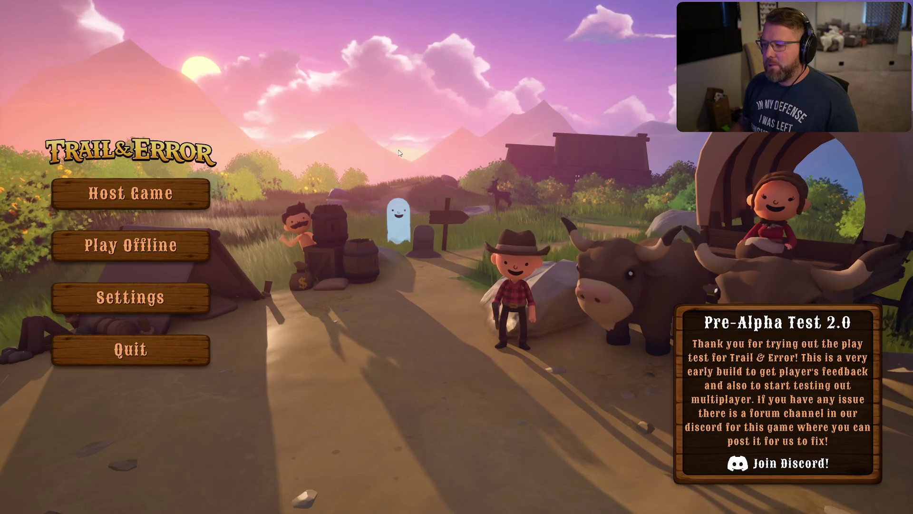
key("shift+Tab")
left_click(462, 323)
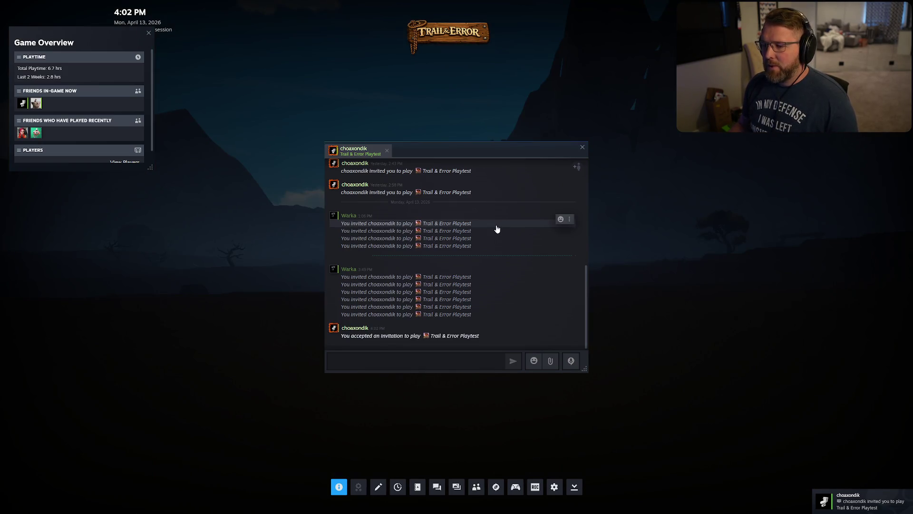
key("shift+Tab")
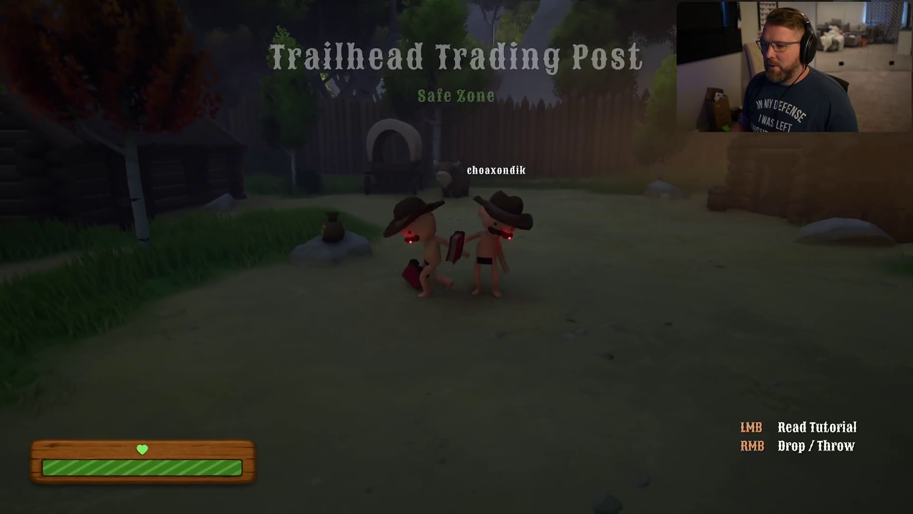
Run into the trading post, then open Settings, apply, and resume play.
key("shift+w")
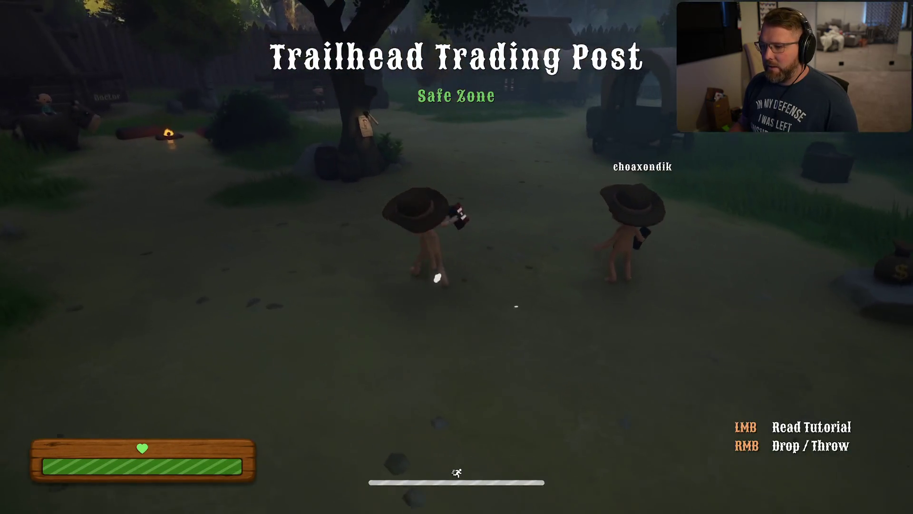
key("Escape")
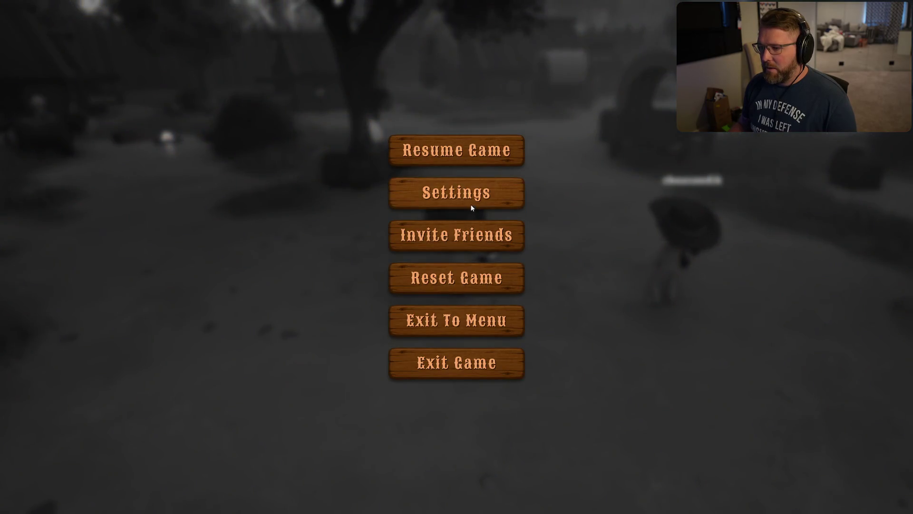
left_click(472, 208)
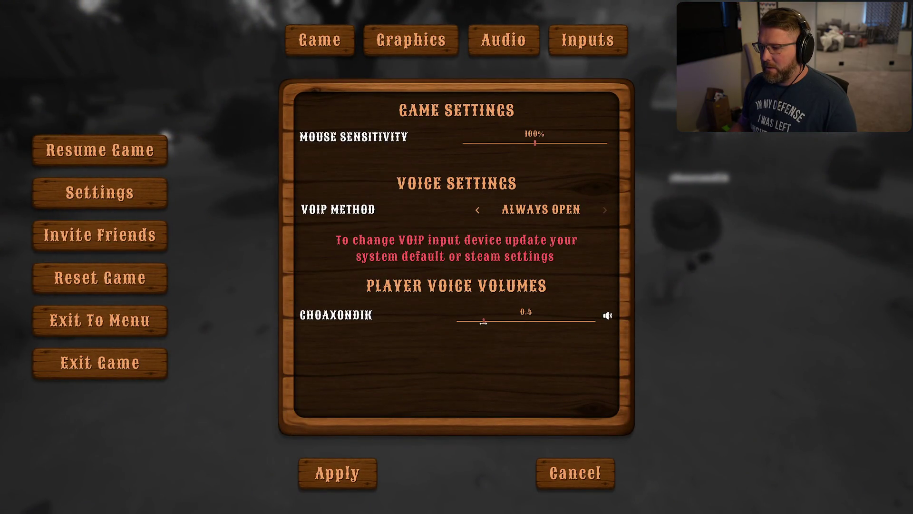
left_click(369, 458)
key("Escape")
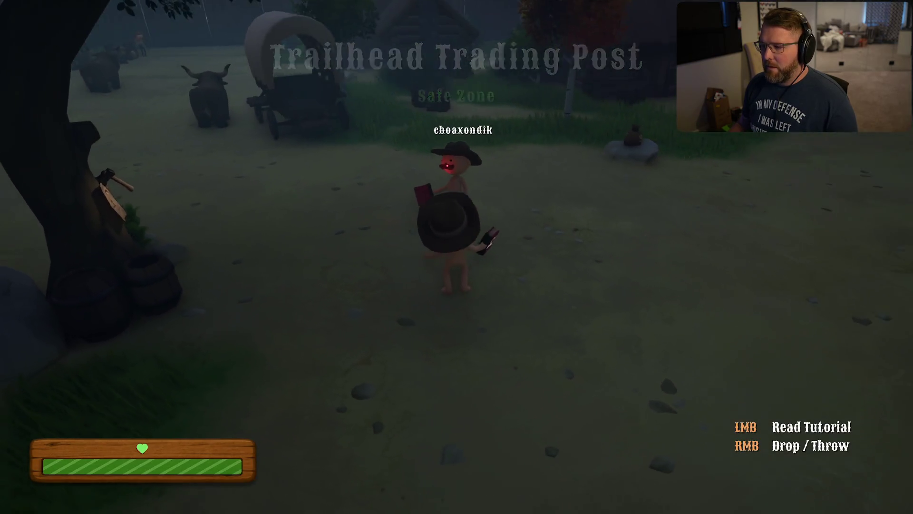
Lower the other player's voice volume slider to 0.1, apply it, and resume.
key("Escape")
left_click(466, 205)
left_click_drag(486, 322, 464, 322)
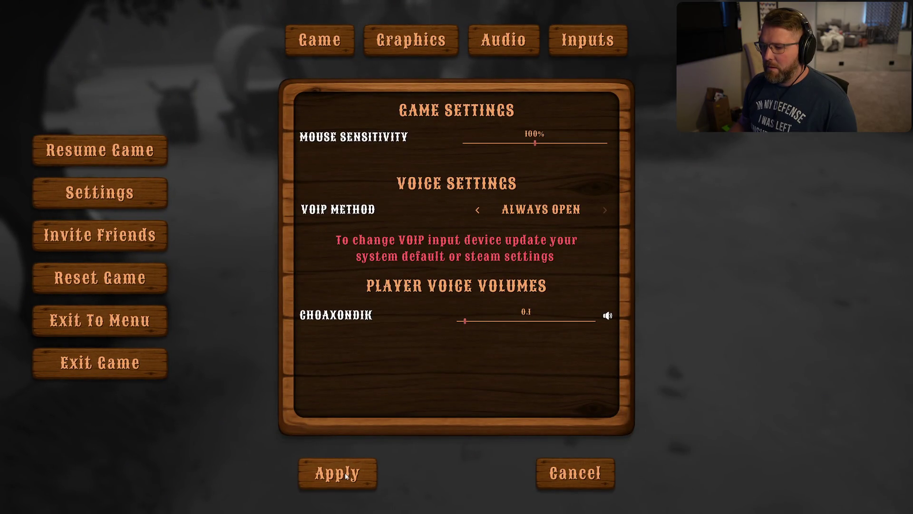
left_click(344, 473)
left_click(487, 155)
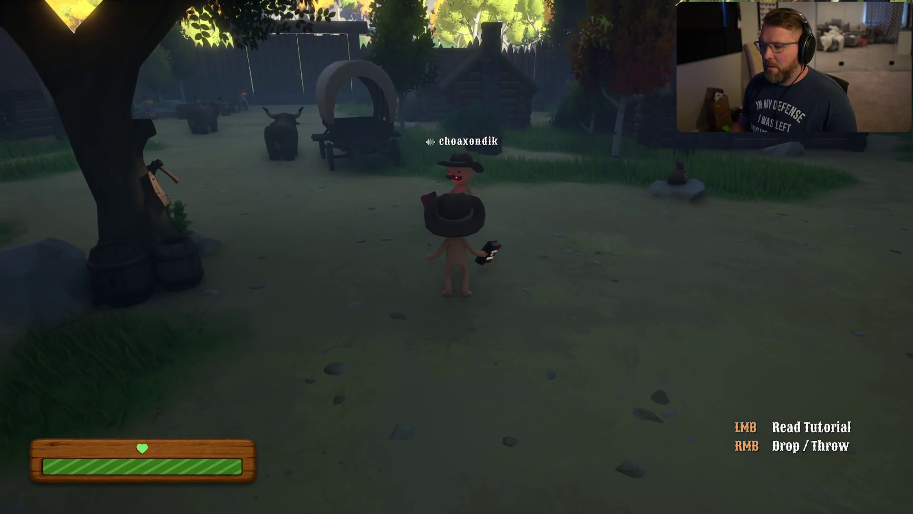
Reopen Settings to confirm the voice volume, apply, and resume play.
key("Escape")
left_click(447, 199)
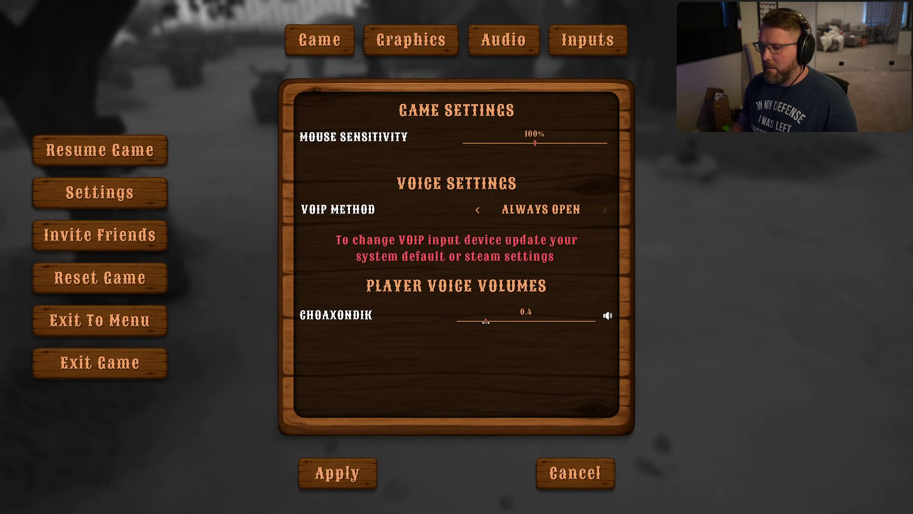
left_click(358, 475)
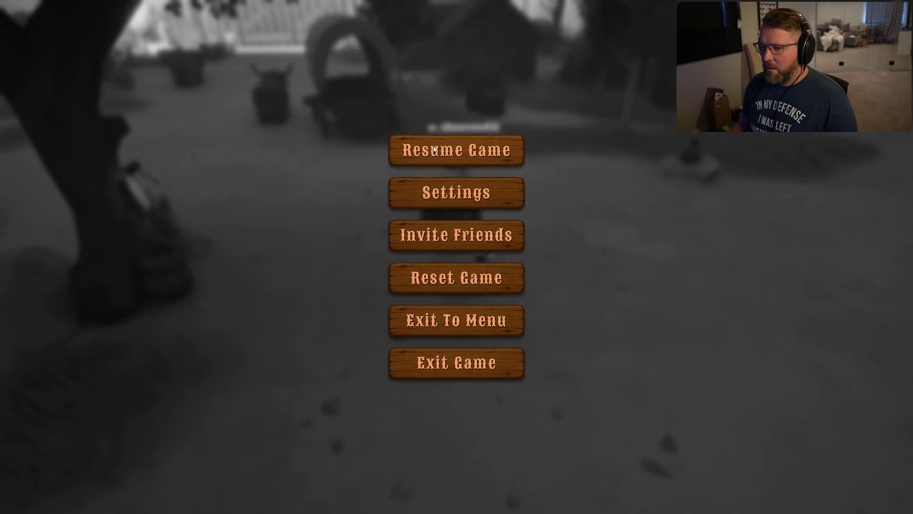
key("Escape")
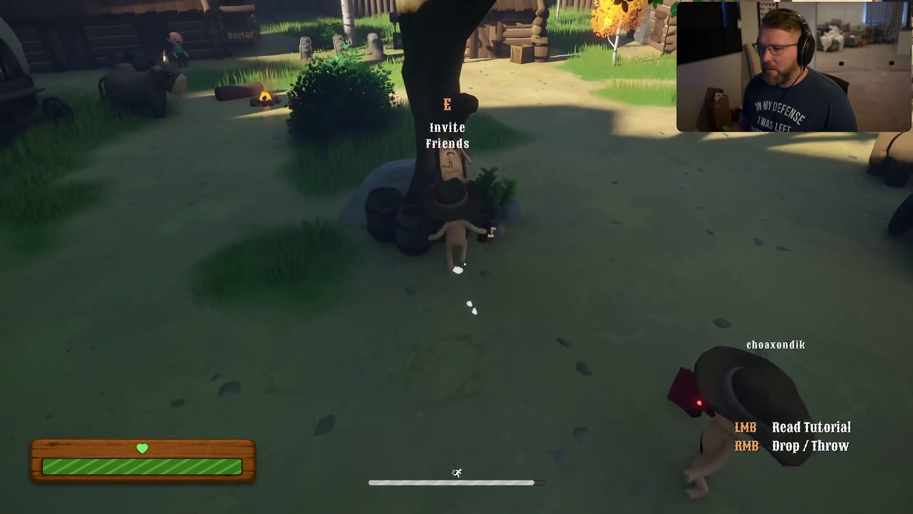
Send a game invite to a friend from the invite list, then look around the square.
key("e")
left_click(421, 92)
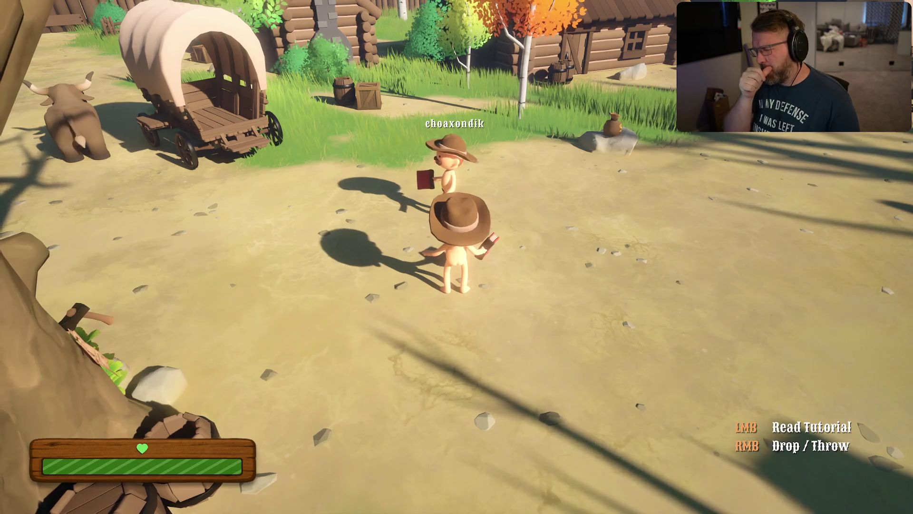
key("q")
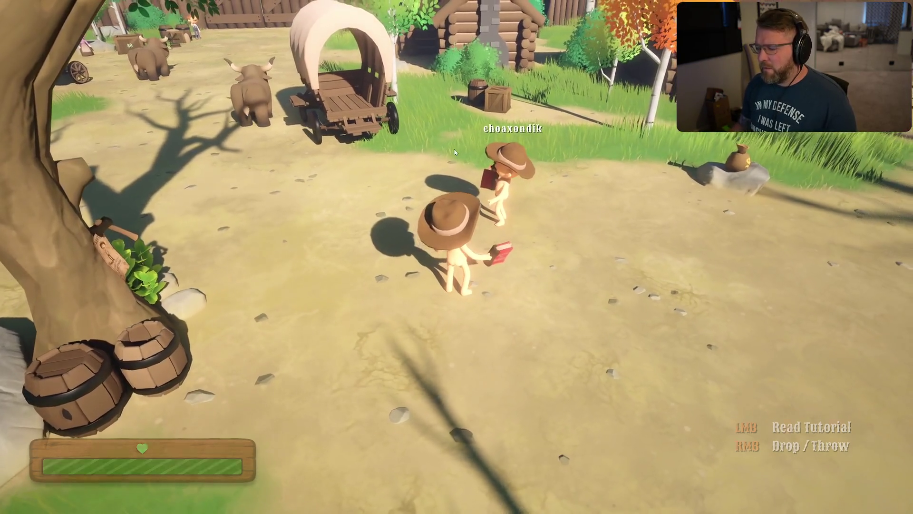
Read the tutorial book from the pause menu and close it.
key("Escape")
left_click(454, 149)
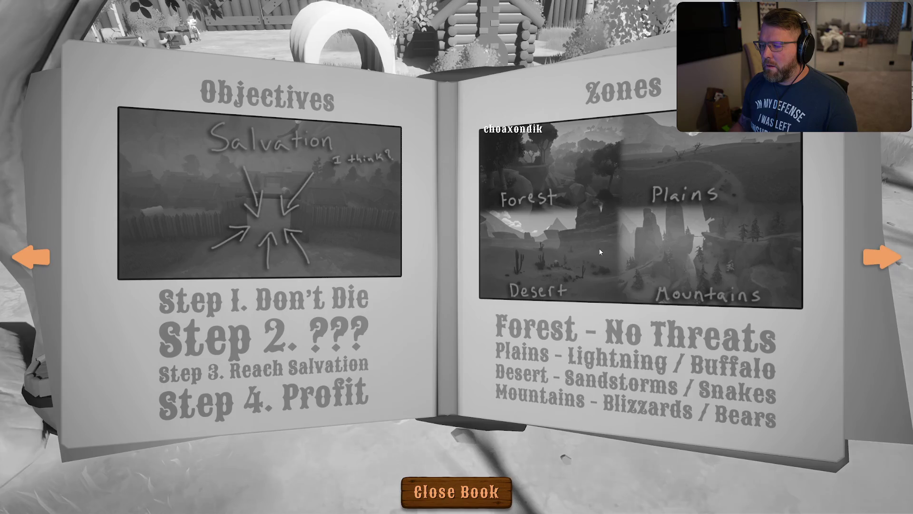
left_click(456, 491)
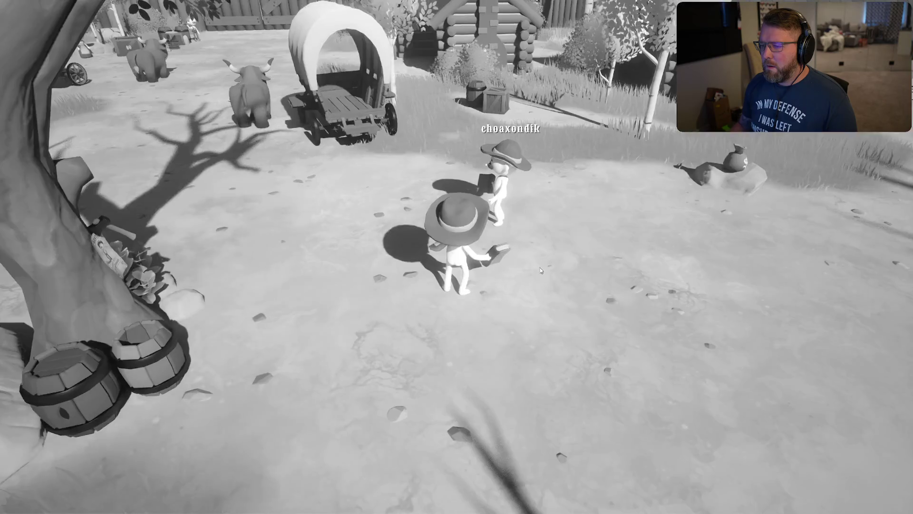
key("Escape")
key("Escape")
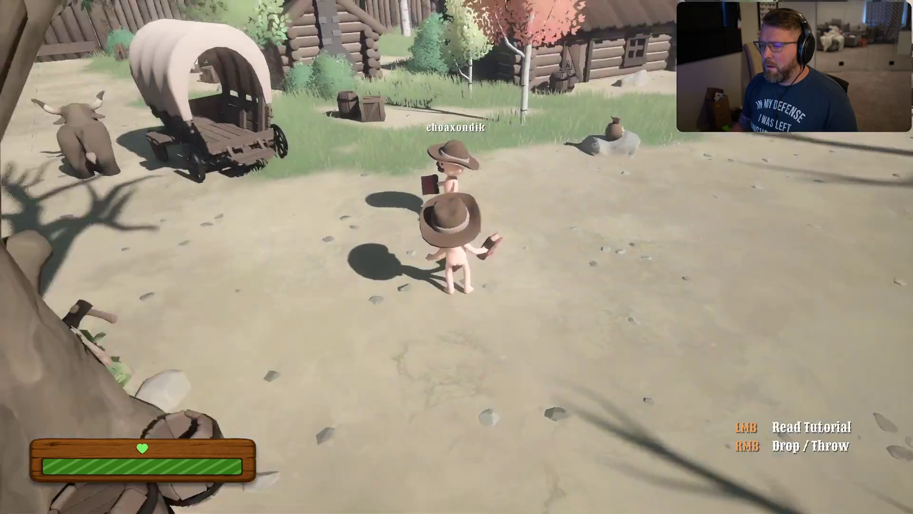
Walk back between the other players and set the other player's voice volume to 0.36.
key("w")
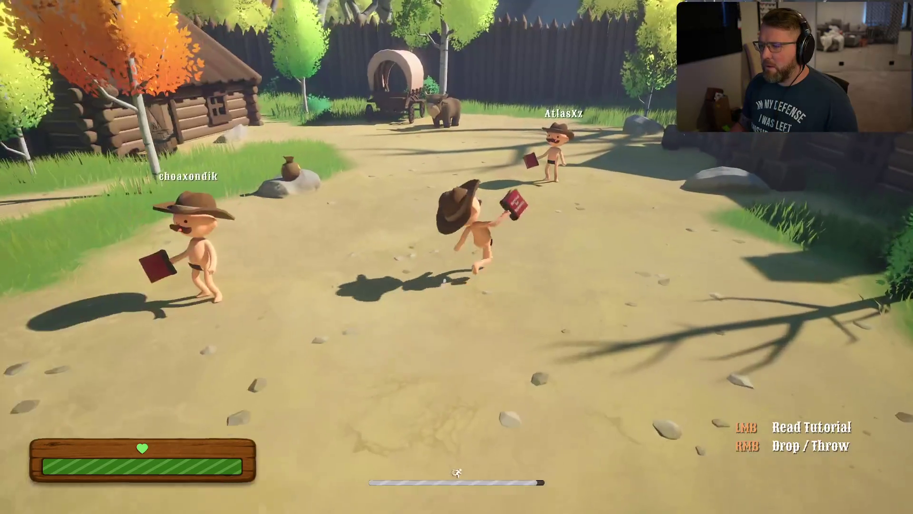
key("w")
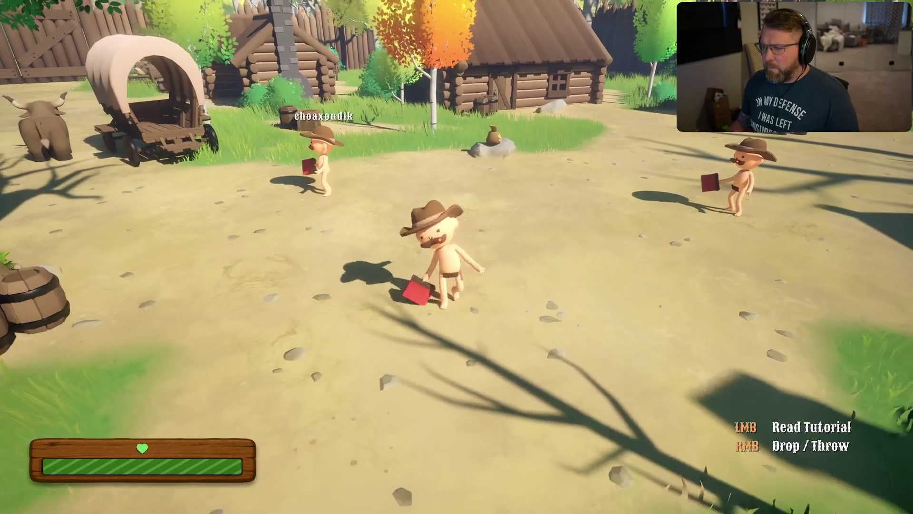
key("Escape")
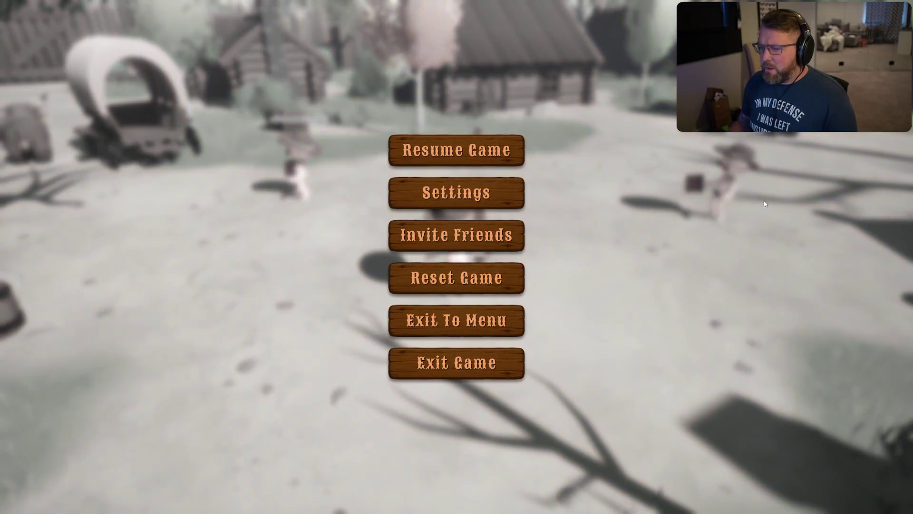
left_click(402, 207)
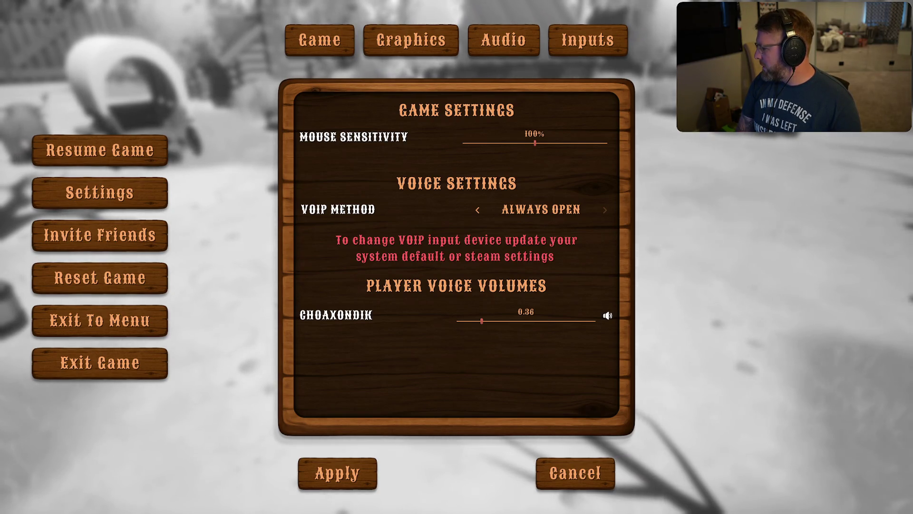
key("Escape")
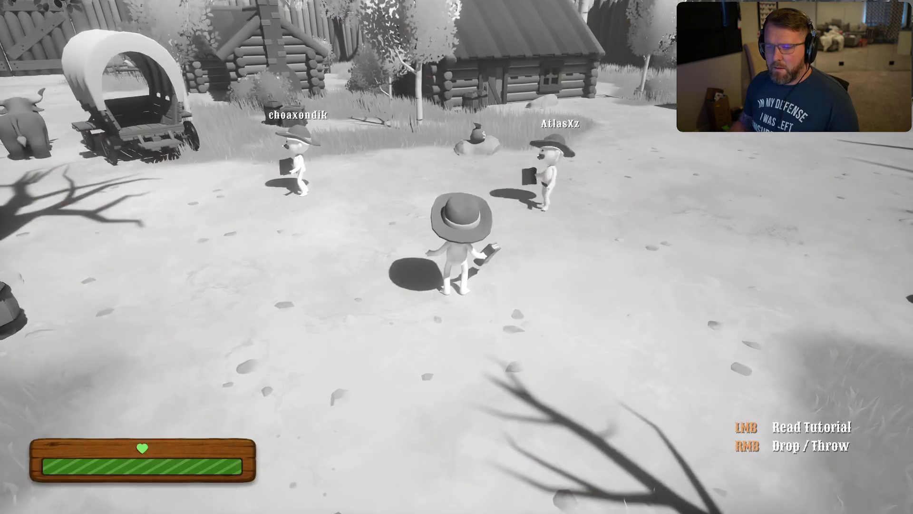
Throw the red tutorial book toward a player, then check voice volumes in Settings and resume.
key("w")
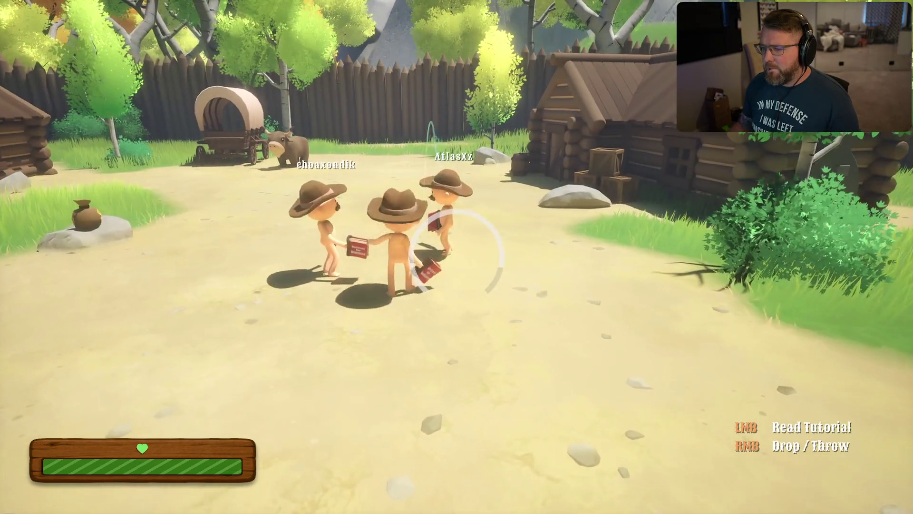
right_click(457, 256)
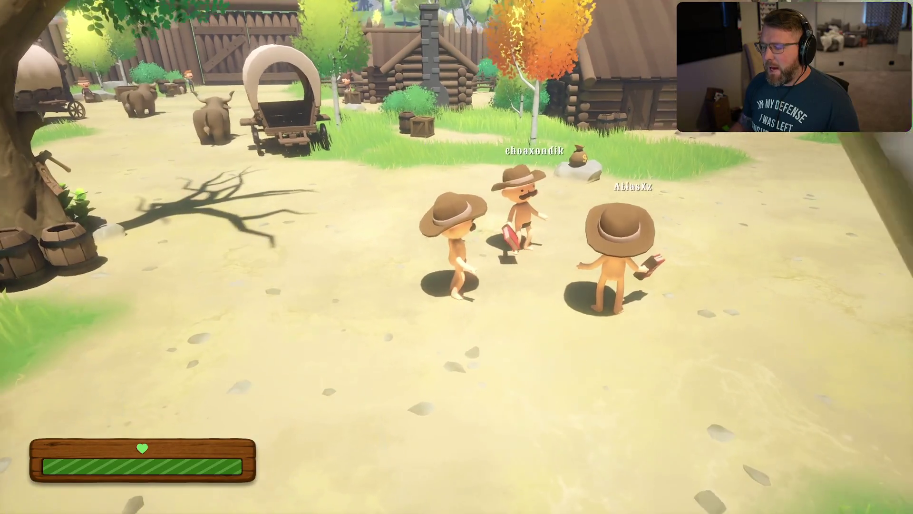
key("Escape")
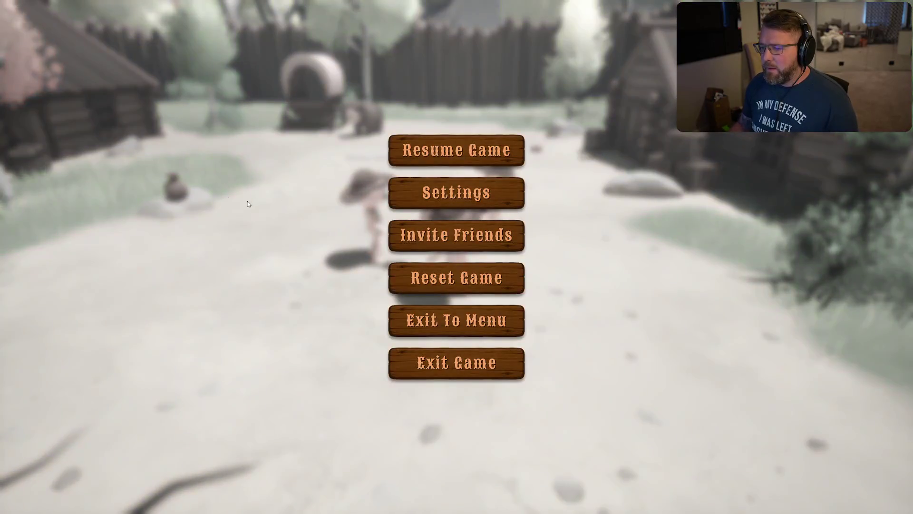
left_click(425, 192)
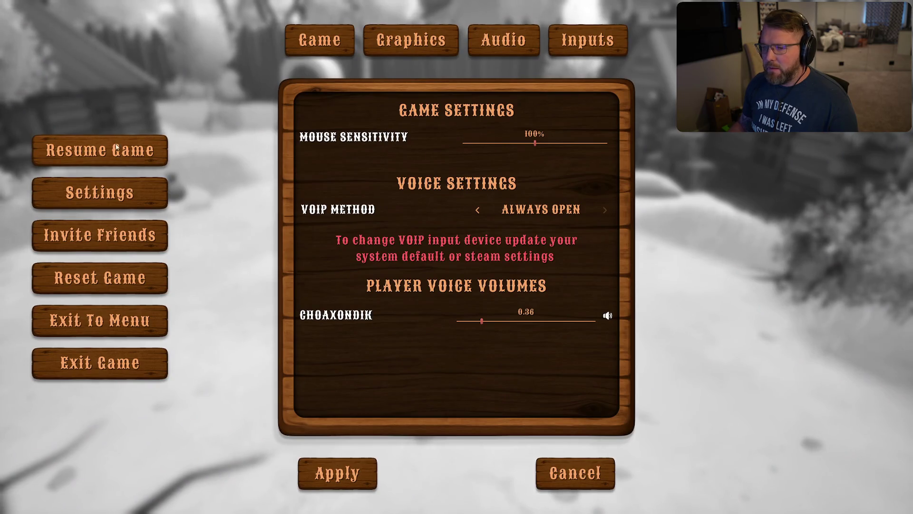
left_click(117, 147)
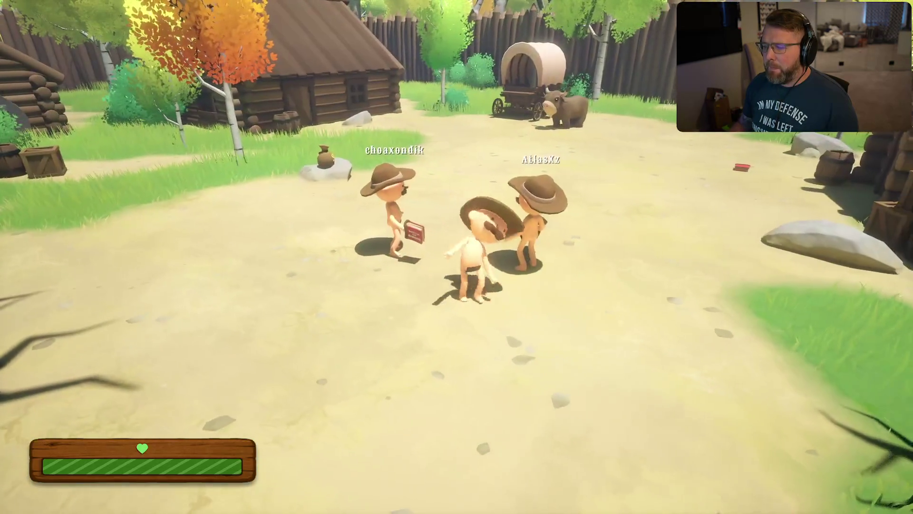
Walk alongside the other two players through the village toward the log cabins.
key("w")
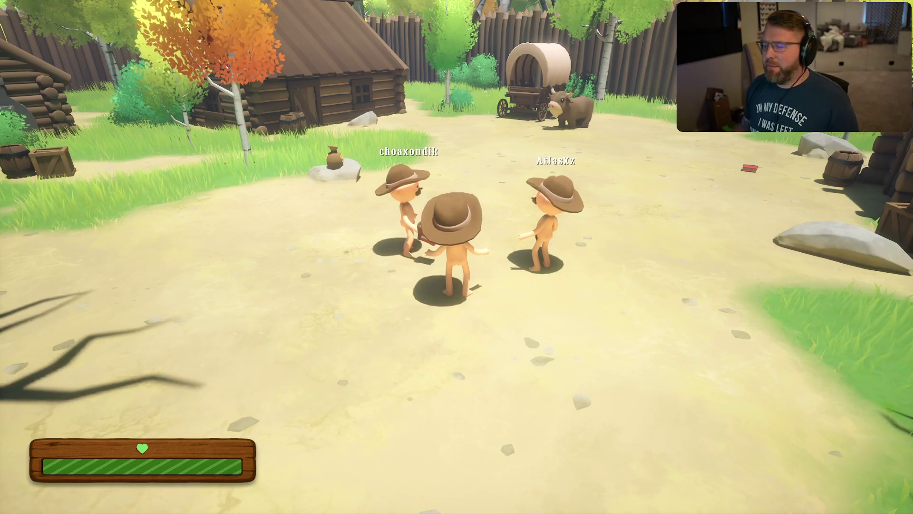
key("w")
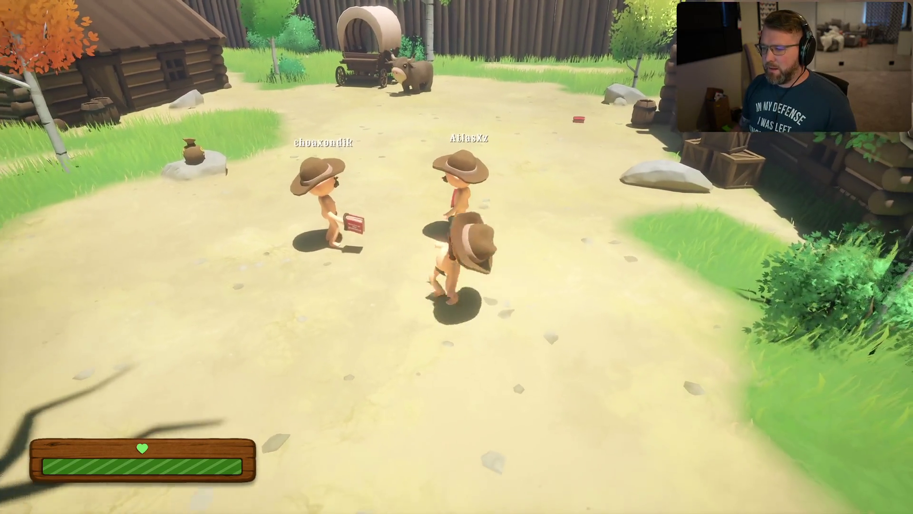
key("w")
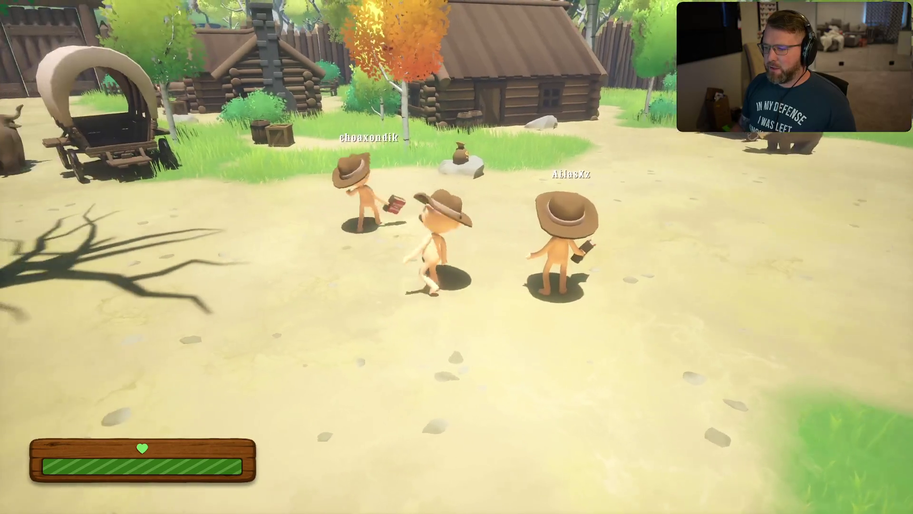
key("w")
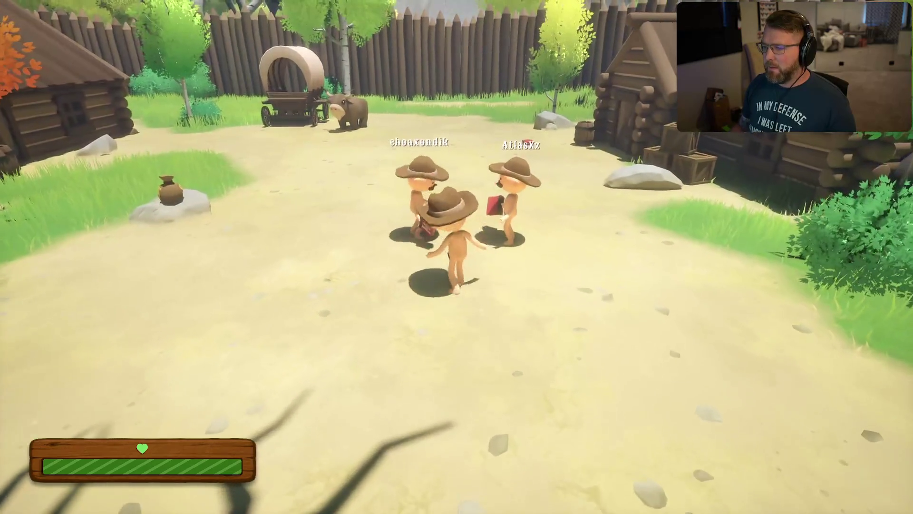
key("w")
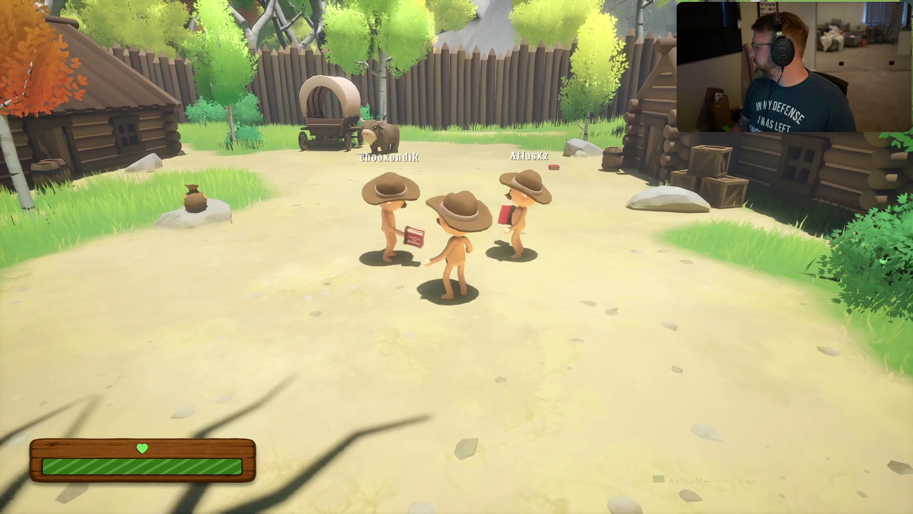
key("w")
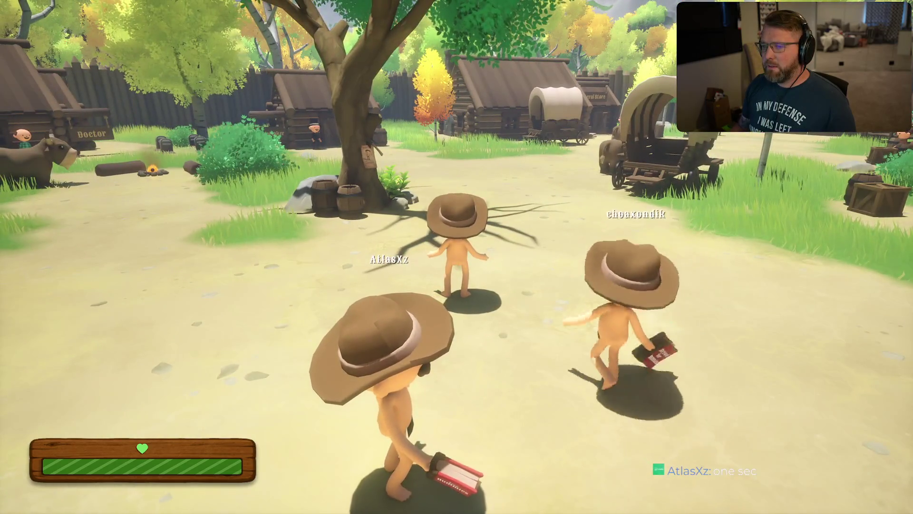
key("w")
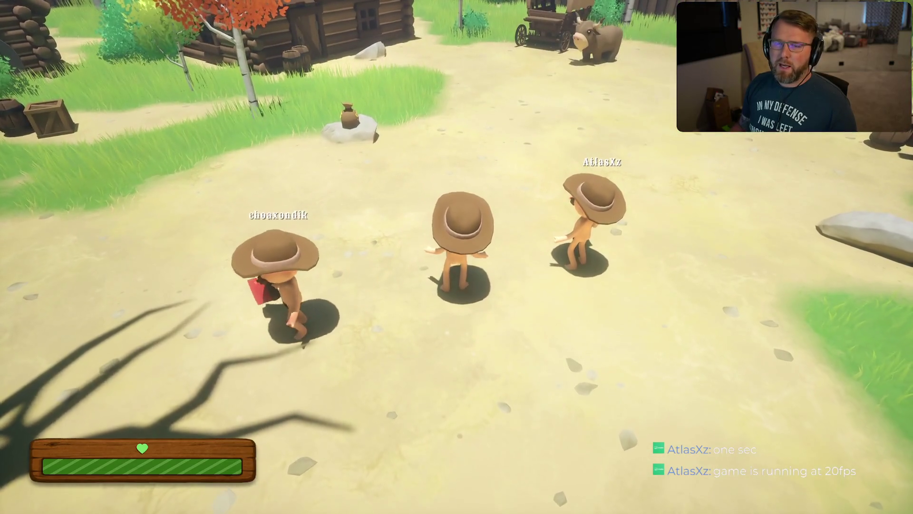
key("s")
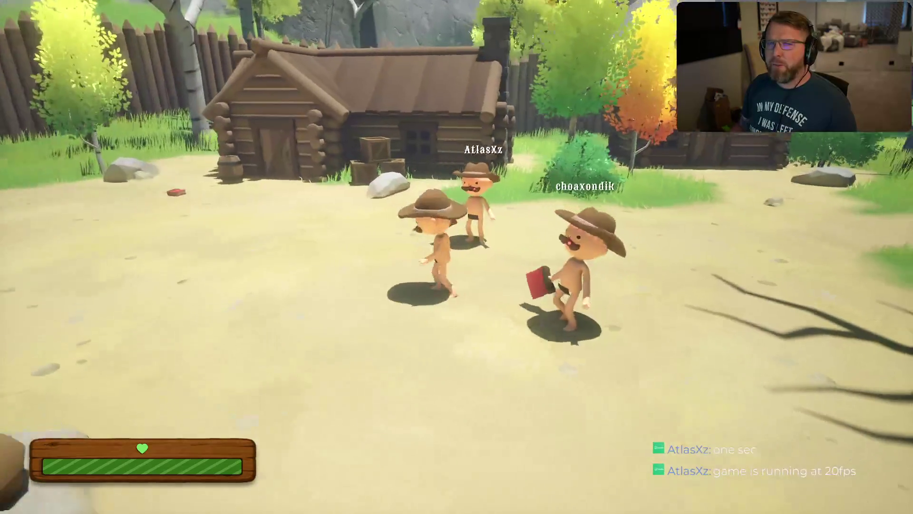
key("w")
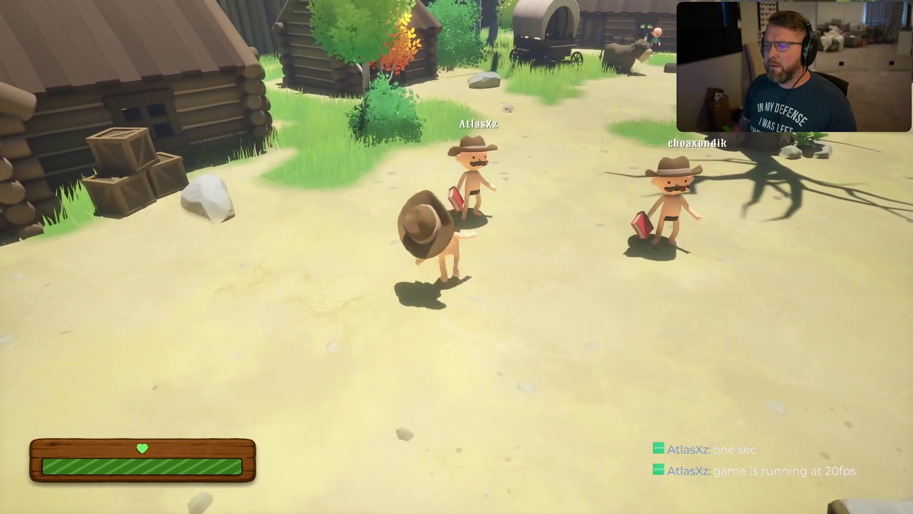